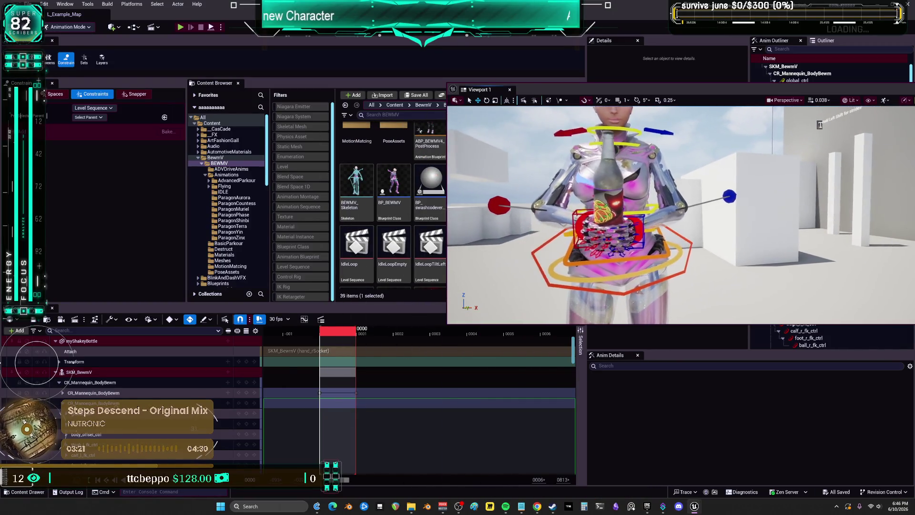
Select all rig controls, end the playback range at the scrubbed frame, and return to frame 0000.
{"action": "key", "text": "ctrl+a"}
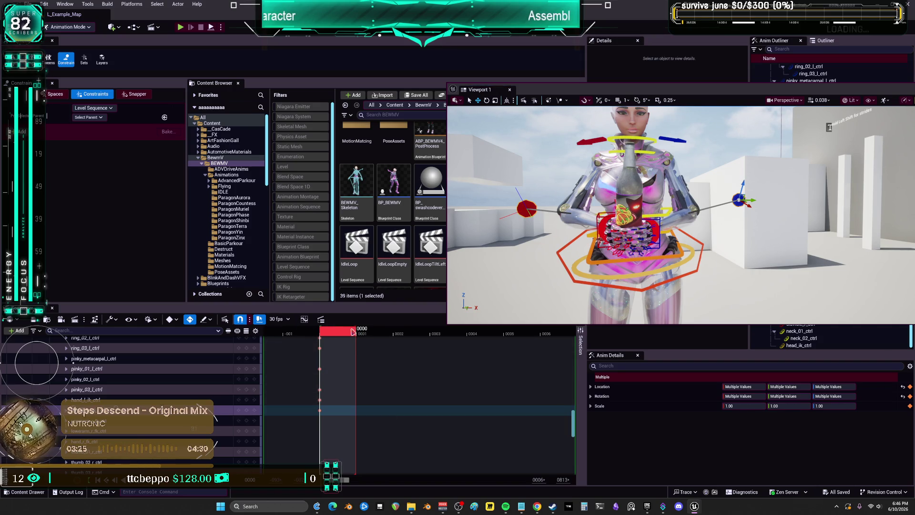
{"action": "mouse_move", "coordinate": [322, 344]}
{"action": "left_mouse_down"}
{"action": "mouse_move", "coordinate": [360, 342]}
{"action": "mouse_move", "coordinate": [285, 341]}
{"action": "left_mouse_up"}
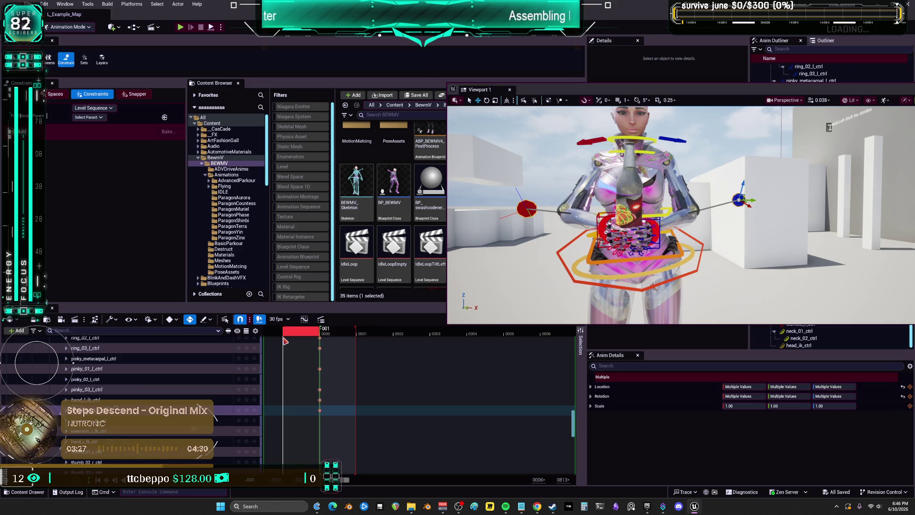
{"action": "key", "text": "]"}
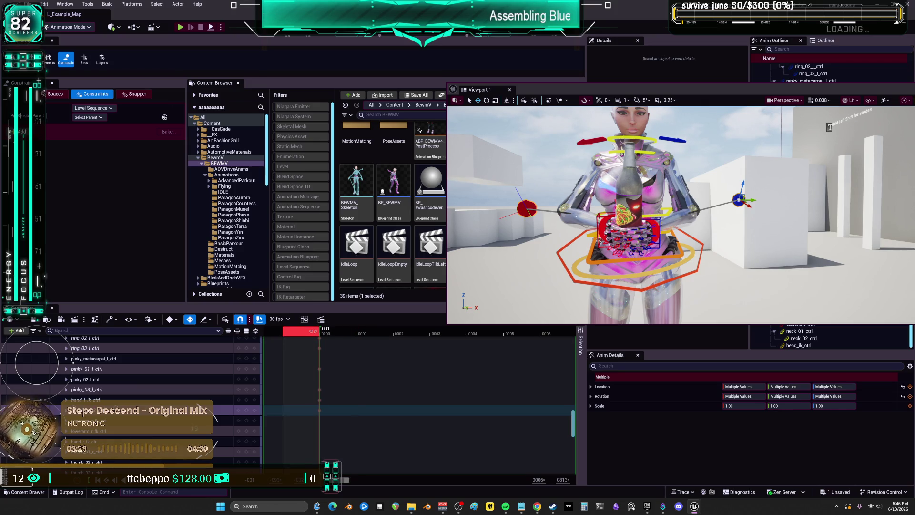
{"action": "left_click", "coordinate": [321, 334]}
{"action": "scroll", "coordinate": [203, 397], "scroll_direction": "up", "scroll_amount": 5}
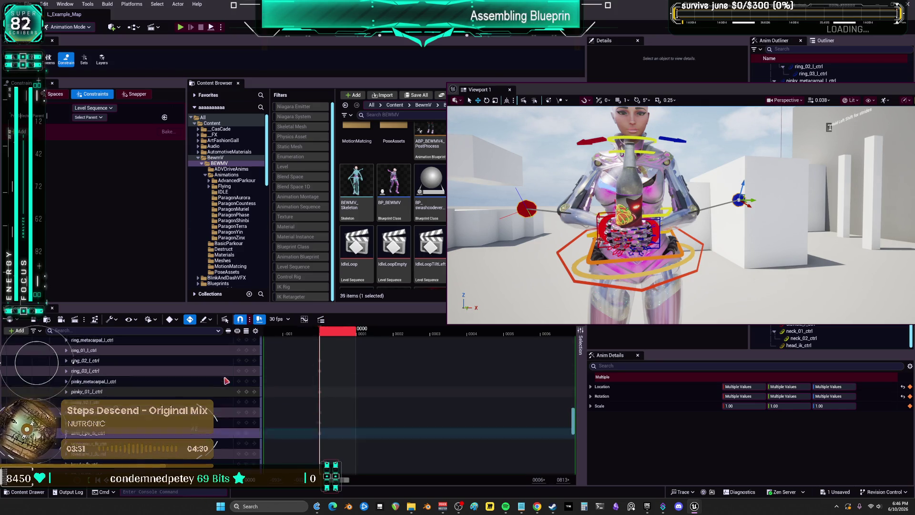
{"action": "scroll", "coordinate": [200, 394], "scroll_direction": "up", "scroll_amount": 5}
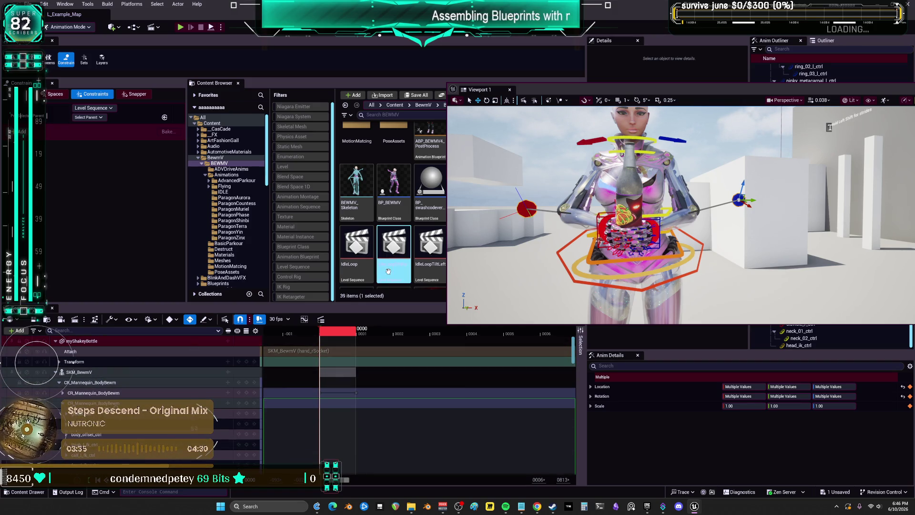
Bake the SKM_BewmV track to a new animation sequence named Anim_Shakey_Center and export it.
{"action": "right_click", "coordinate": [86, 373]}
{"action": "left_click", "coordinate": [124, 176]}
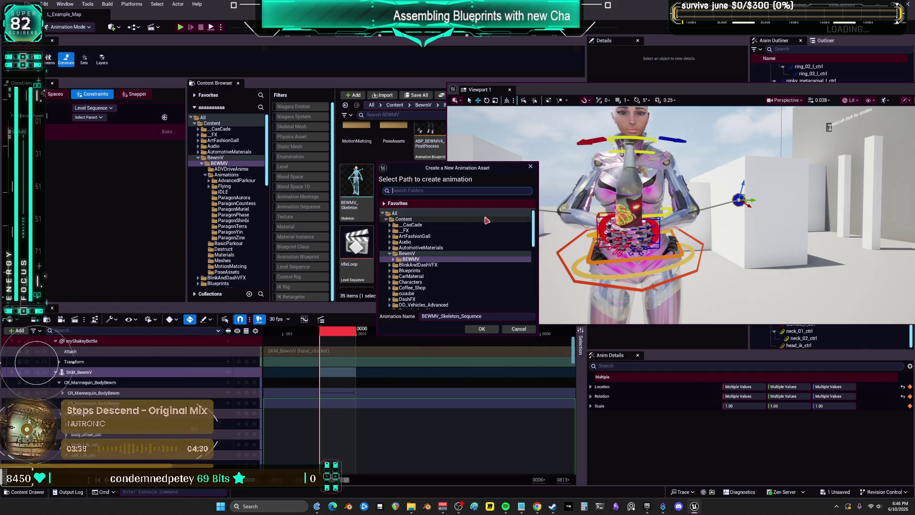
{"action": "left_click", "coordinate": [477, 316]}
{"action": "type", "text": "Anim_Shakey_Center"}
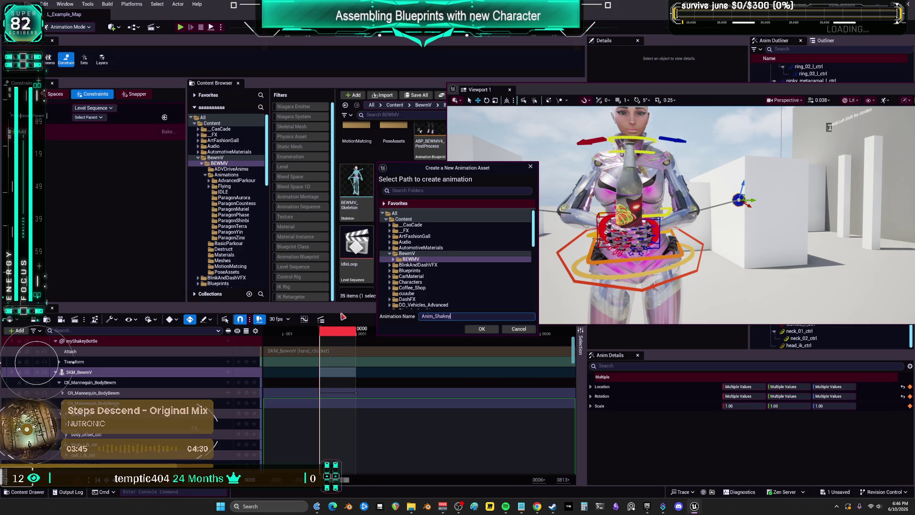
{"action": "left_click", "coordinate": [483, 329]}
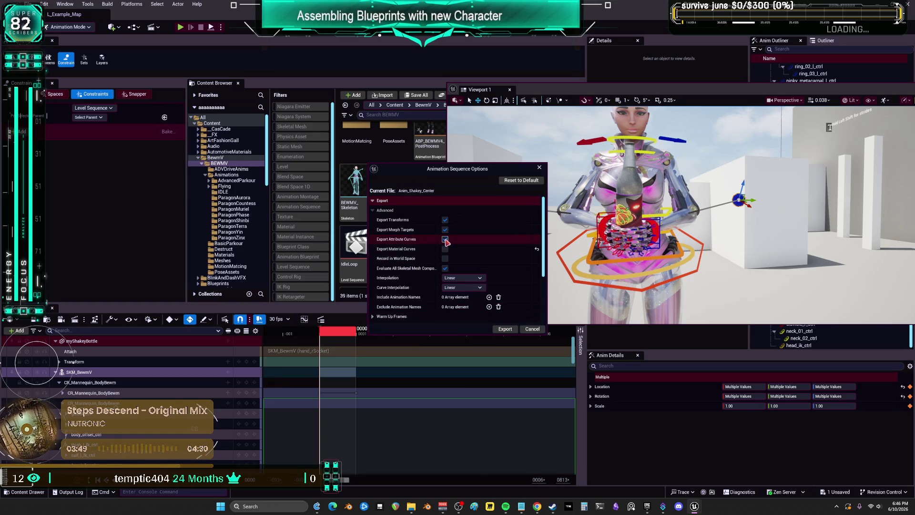
{"action": "scroll", "coordinate": [431, 281], "scroll_direction": "down", "scroll_amount": 3}
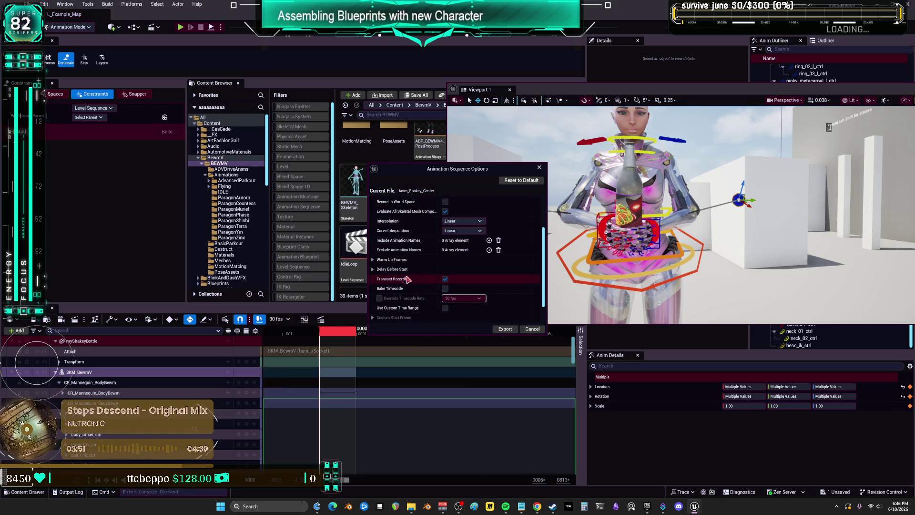
{"action": "scroll", "coordinate": [410, 281], "scroll_direction": "down", "scroll_amount": 2}
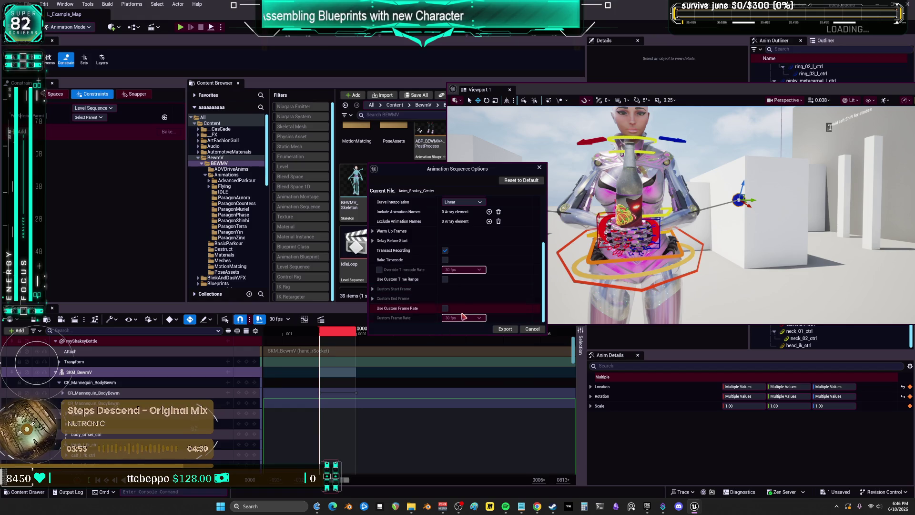
{"action": "left_click", "coordinate": [505, 329]}
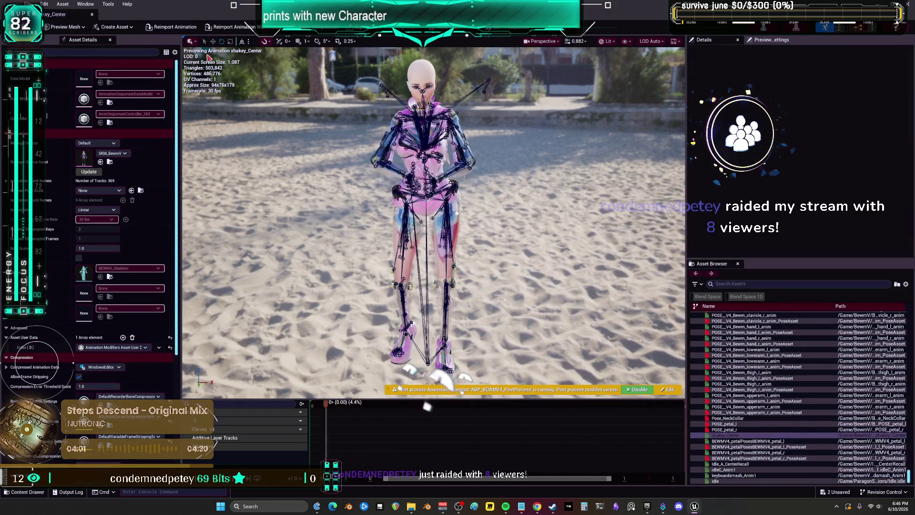
Close the animation tab and preview the IdleAnimsIdleA_CenteredStart animation.
{"action": "left_click", "coordinate": [91, 14]}
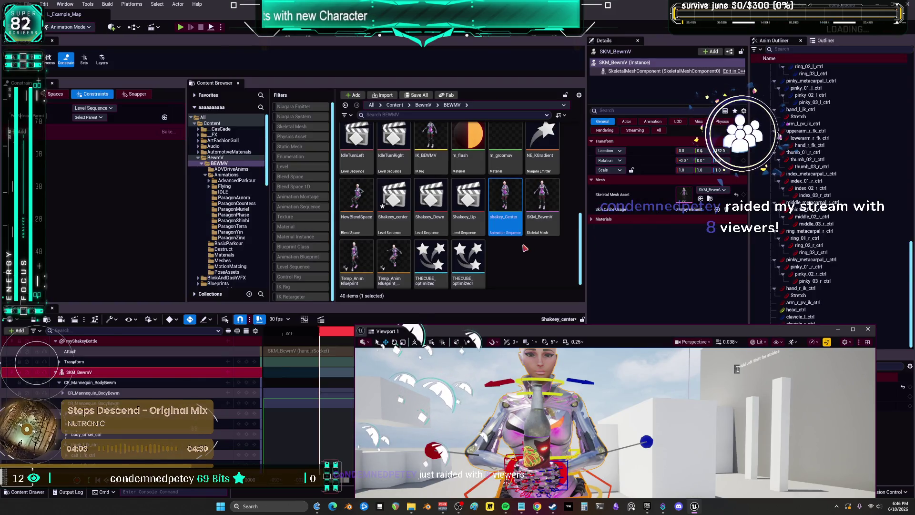
{"action": "scroll", "coordinate": [458, 238], "scroll_direction": "up", "scroll_amount": 3}
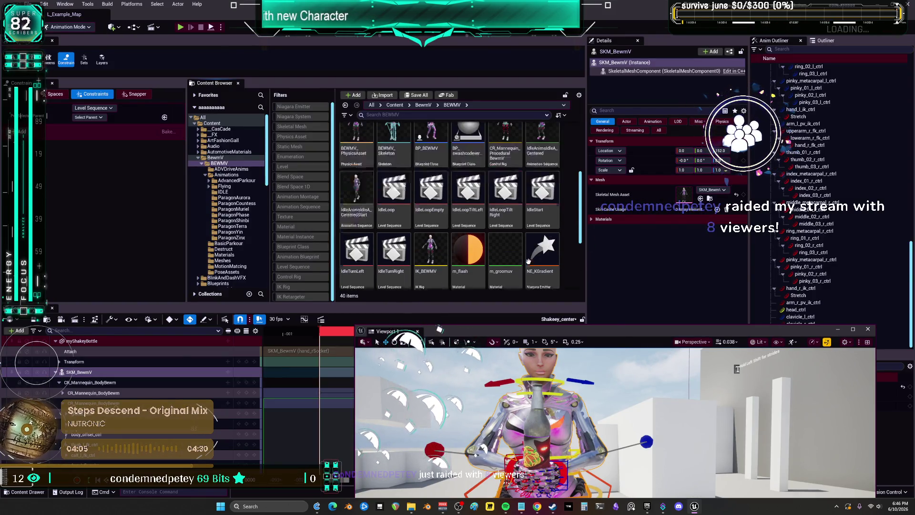
{"action": "double_click", "coordinate": [356, 214]}
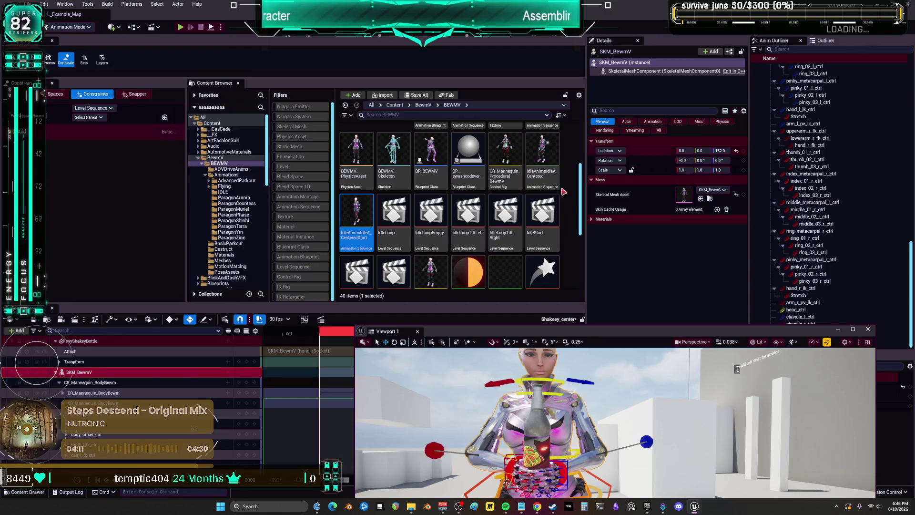
{"action": "key", "text": "alt+Tab"}
Preview Anim_Shakey_Center, save it, and close its editor.
{"action": "double_click", "coordinate": [478, 163]}
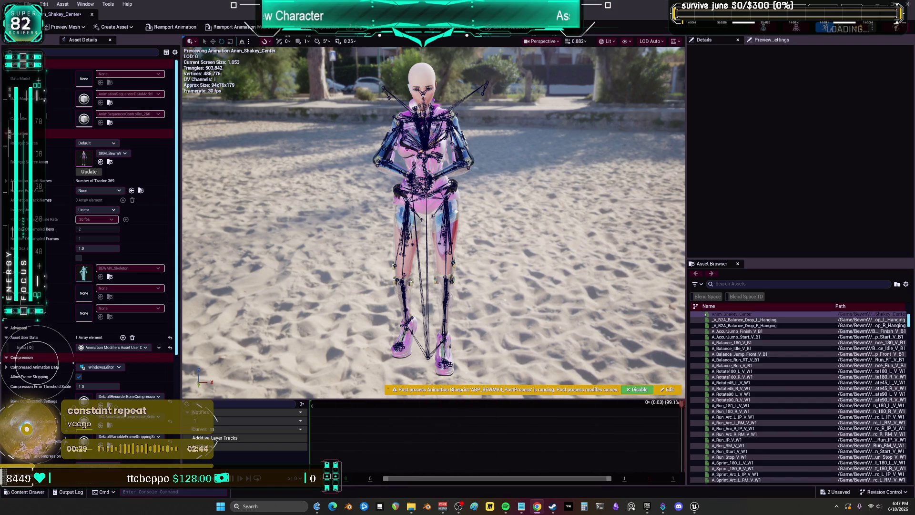
{"action": "key", "text": "ctrl+s"}
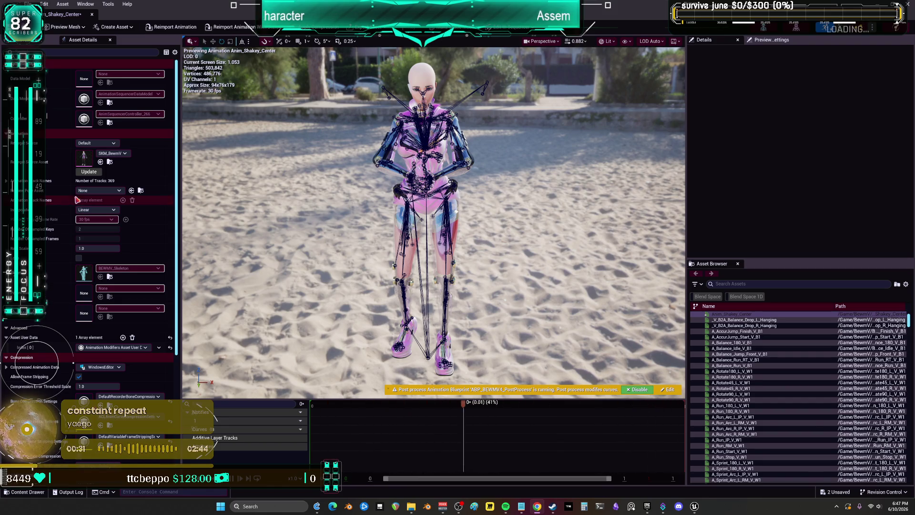
{"action": "left_click", "coordinate": [92, 14]}
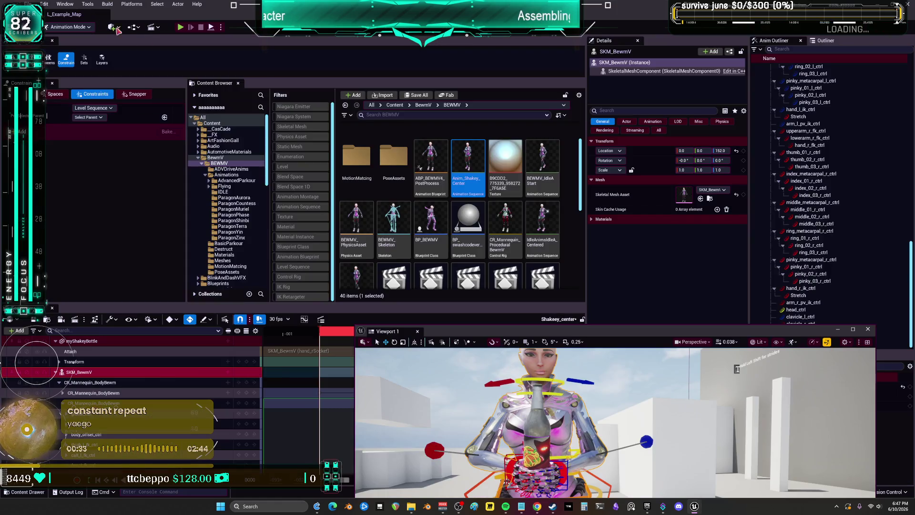
Dock the floating viewport, open the Shakey_Up sequence, and shorten its playback range on the timeline.
{"action": "mouse_move", "coordinate": [573, 332]}
{"action": "left_mouse_down"}
{"action": "mouse_move", "coordinate": [552, 145]}
{"action": "mouse_move", "coordinate": [465, 119]}
{"action": "left_mouse_up"}
{"action": "scroll", "coordinate": [466, 215], "scroll_direction": "down", "scroll_amount": 5}
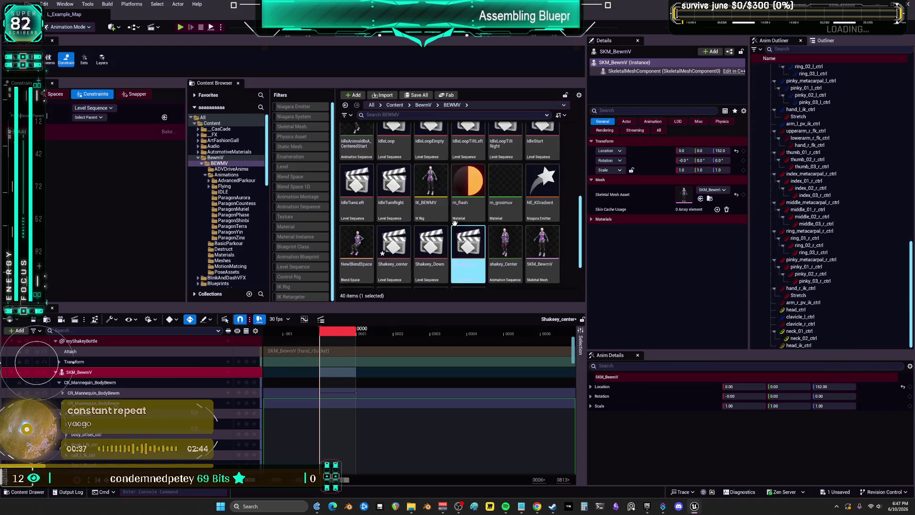
{"action": "left_click", "coordinate": [435, 218]}
{"action": "double_click", "coordinate": [467, 190]}
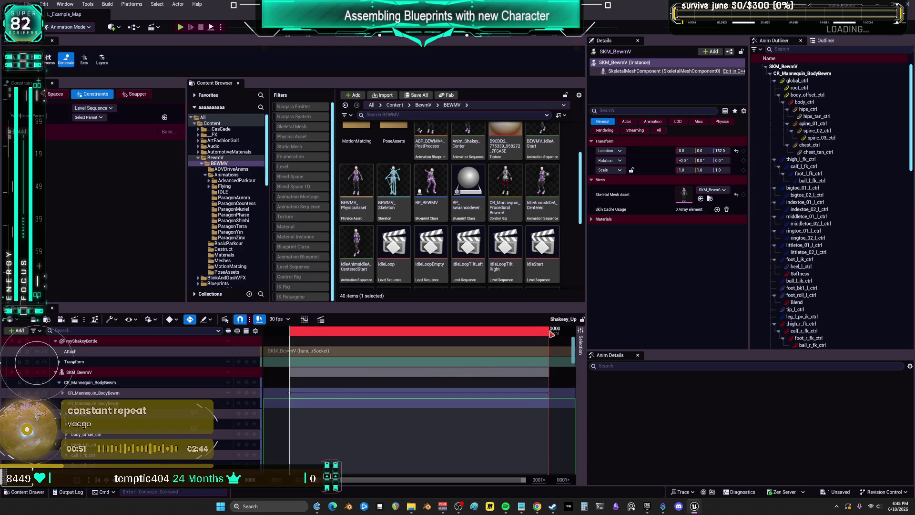
{"action": "left_click_drag", "start_coordinate": [548, 331], "coordinate": [519, 335]}
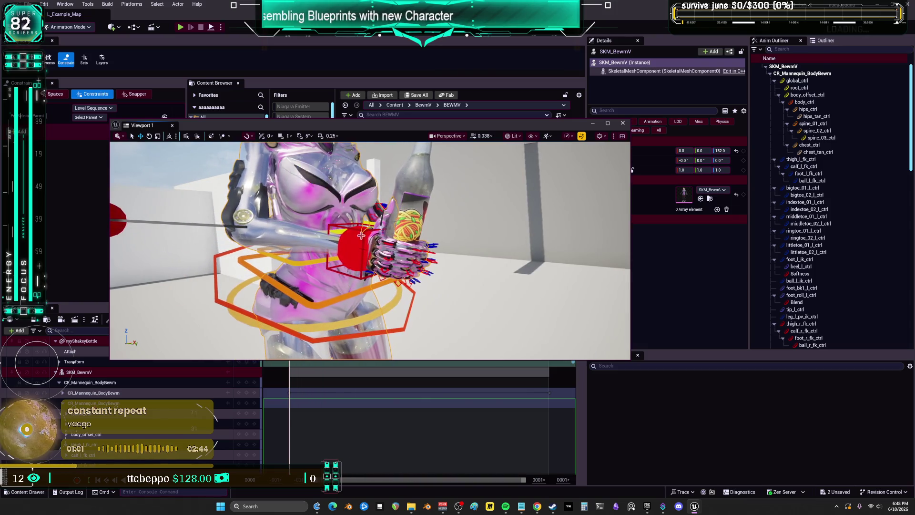
{"action": "left_click", "coordinate": [363, 230]}
{"action": "mouse_move", "coordinate": [370, 232]}
{"action": "left_mouse_down"}
{"action": "mouse_move", "coordinate": [244, 253]}
{"action": "mouse_move", "coordinate": [323, 258]}
{"action": "left_mouse_up"}
{"action": "left_click", "coordinate": [322, 258], "text": "ctrl"}
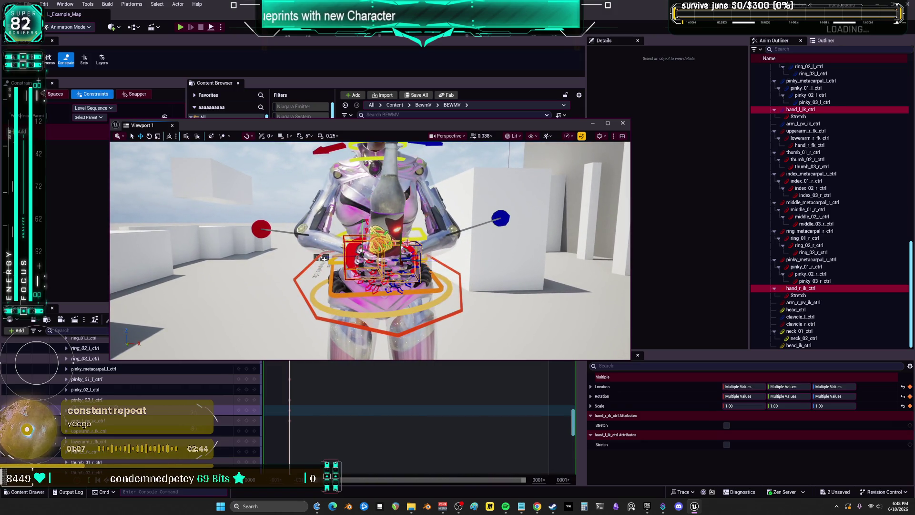
{"action": "left_click_drag", "start_coordinate": [322, 258], "coordinate": [190, 263]}
{"action": "left_click_drag", "start_coordinate": [400, 268], "coordinate": [412, 239]}
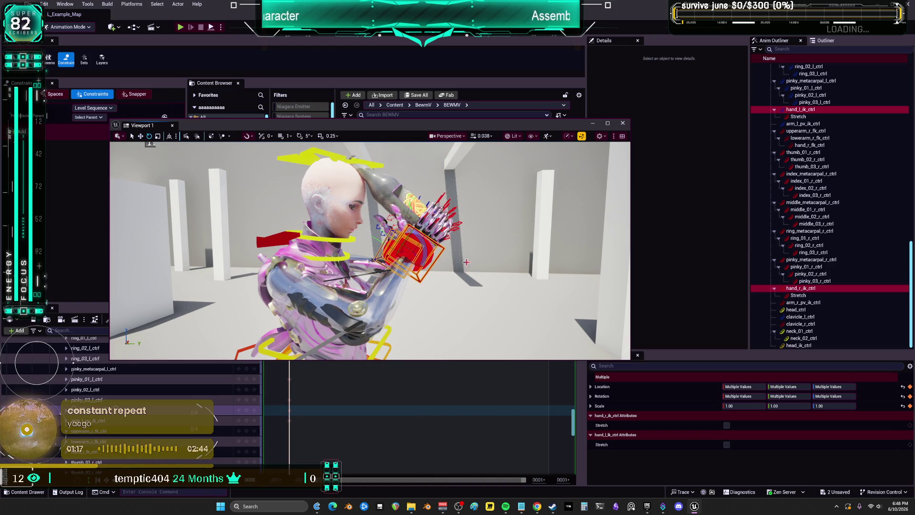
{"action": "left_click_drag", "start_coordinate": [491, 271], "coordinate": [367, 275]}
{"action": "key", "text": "ctrl+z"}
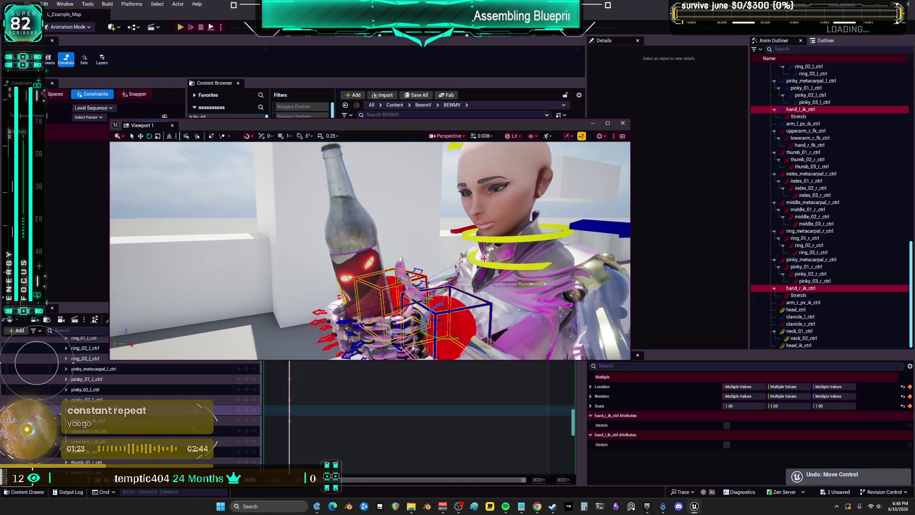
{"action": "scroll", "coordinate": [386, 261], "scroll_direction": "up", "scroll_amount": 5}
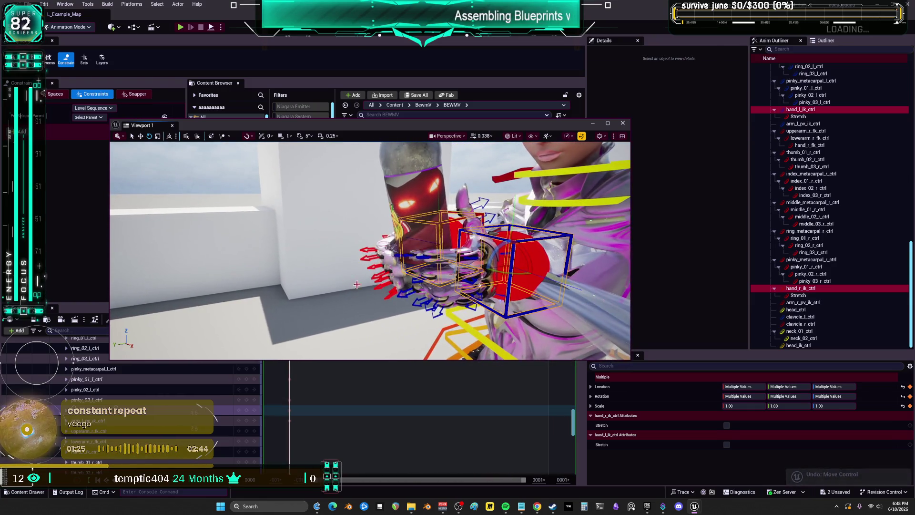
{"action": "left_click", "coordinate": [387, 261]}
{"action": "key", "text": "ctrl+z"}
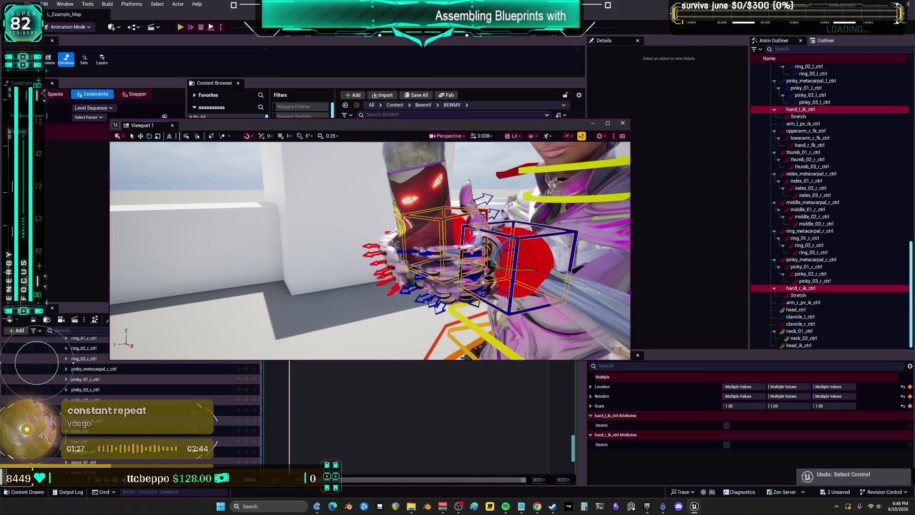
{"action": "left_click_drag", "start_coordinate": [387, 262], "coordinate": [358, 264]}
{"action": "scroll", "coordinate": [443, 240], "scroll_direction": "up", "scroll_amount": 5}
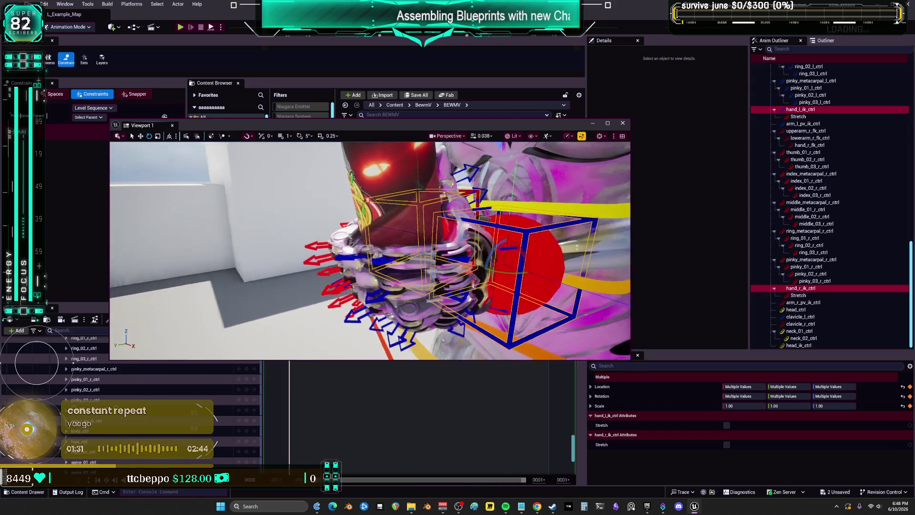
{"action": "mouse_move", "coordinate": [441, 251]}
{"action": "left_mouse_down"}
{"action": "mouse_move", "coordinate": [442, 267]}
{"action": "mouse_move", "coordinate": [414, 270]}
{"action": "left_mouse_up"}
{"action": "left_click_drag", "start_coordinate": [370, 250], "coordinate": [408, 254]}
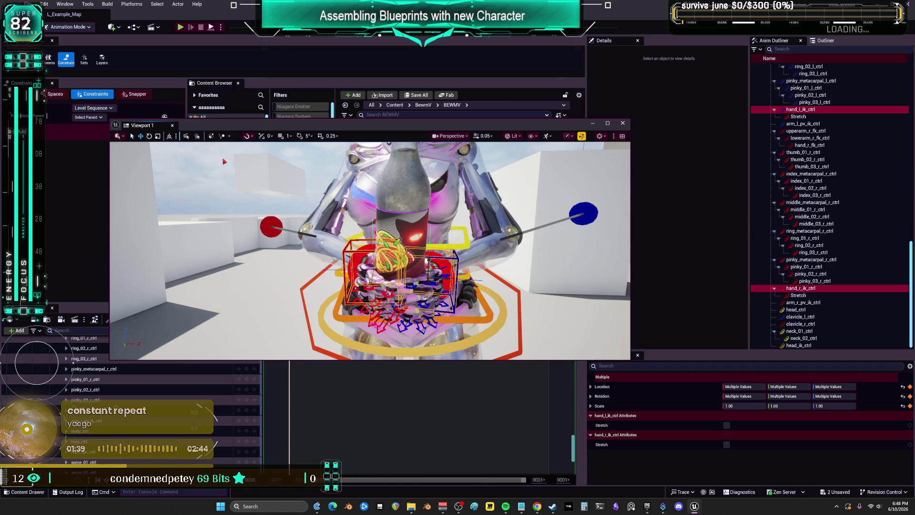
Switch to world coordinates and select both hand_l_ik_ctrl and hand_r_ik_ctrl.
{"action": "left_click", "coordinate": [170, 136]}
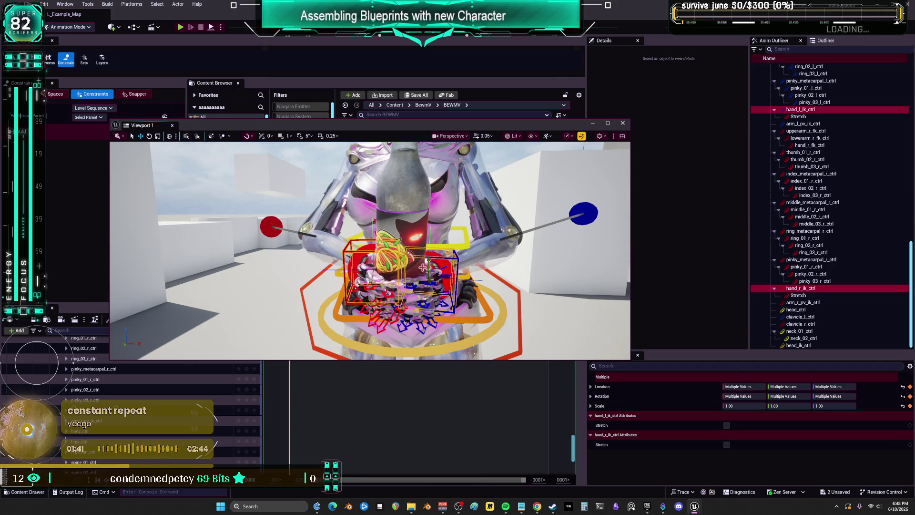
{"action": "left_click", "coordinate": [346, 251]}
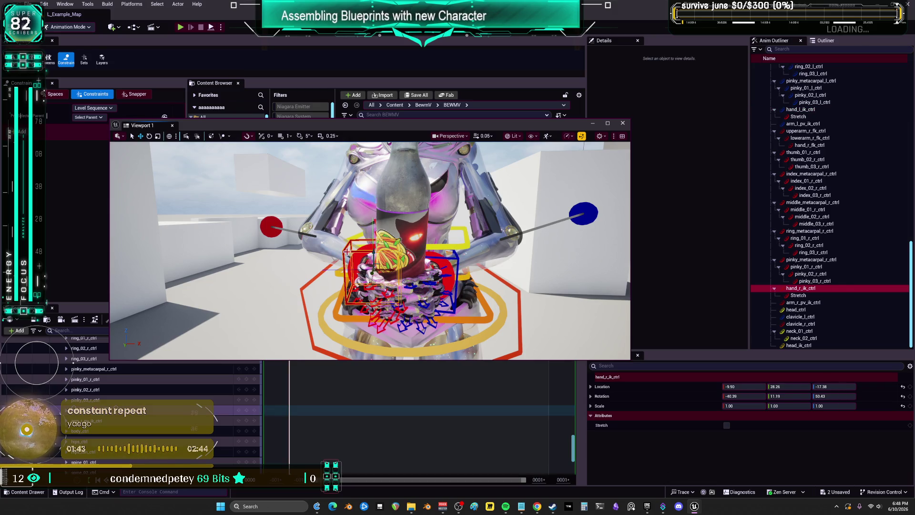
{"action": "left_click", "coordinate": [457, 260]}
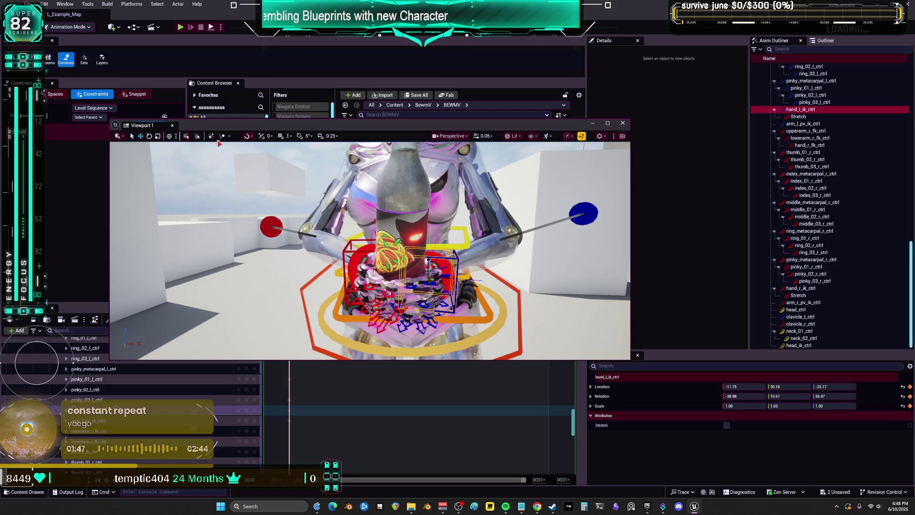
{"action": "left_click", "coordinate": [169, 137]}
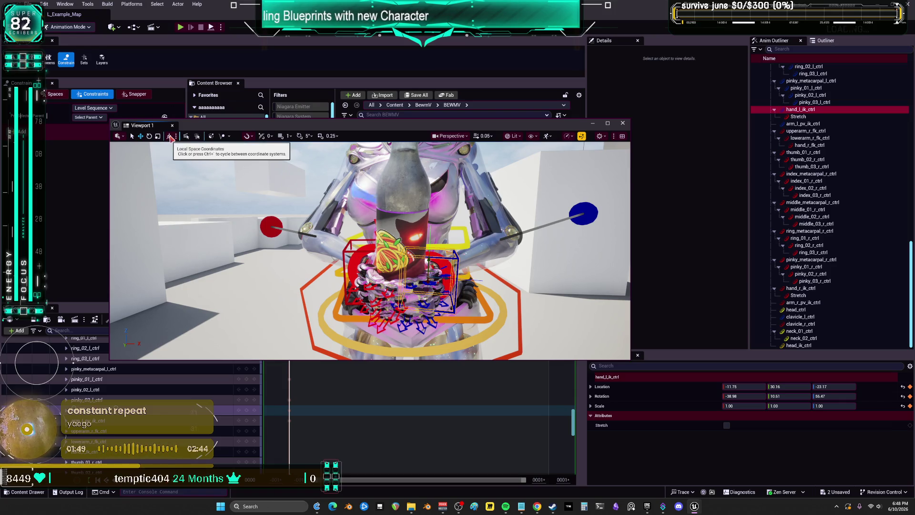
{"action": "left_click", "coordinate": [170, 137]}
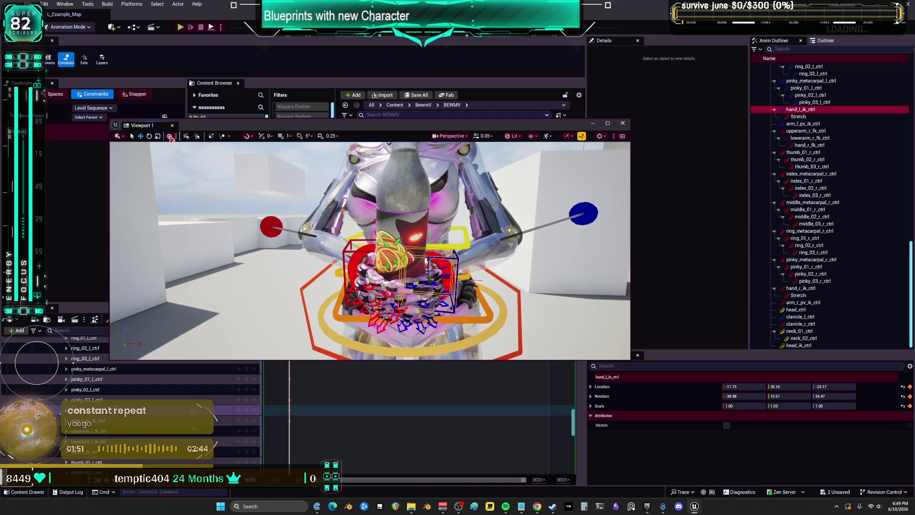
{"action": "left_click", "coordinate": [345, 250]}
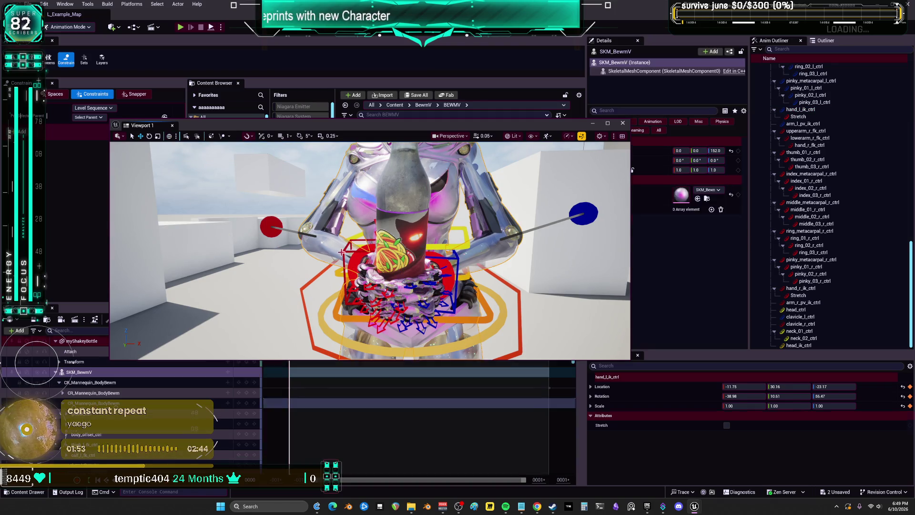
{"action": "left_click", "coordinate": [407, 251]}
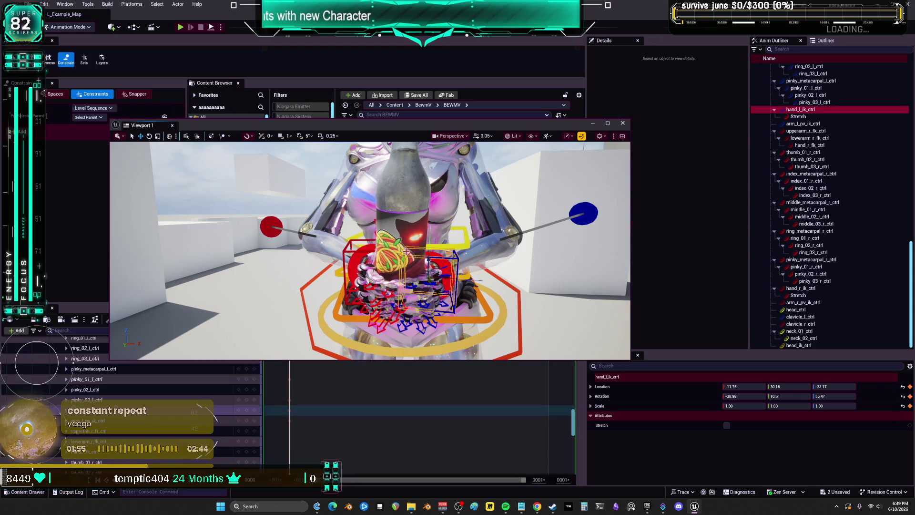
{"action": "left_click", "coordinate": [344, 250], "text": "ctrl"}
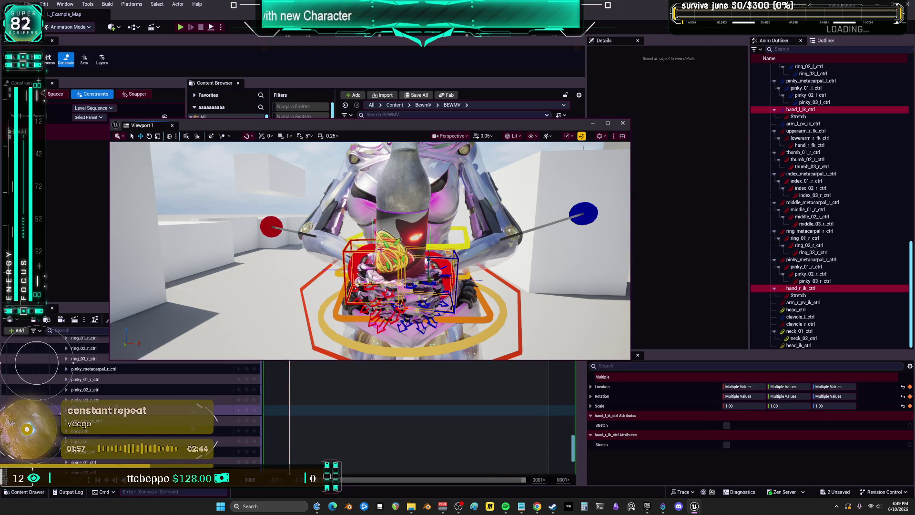
Raise both hands and rotate them so the bottle tilts upright, then maximize the viewport.
{"action": "mouse_move", "coordinate": [426, 261]}
{"action": "left_mouse_down"}
{"action": "mouse_move", "coordinate": [426, 148]}
{"action": "mouse_move", "coordinate": [338, 172]}
{"action": "left_mouse_up"}
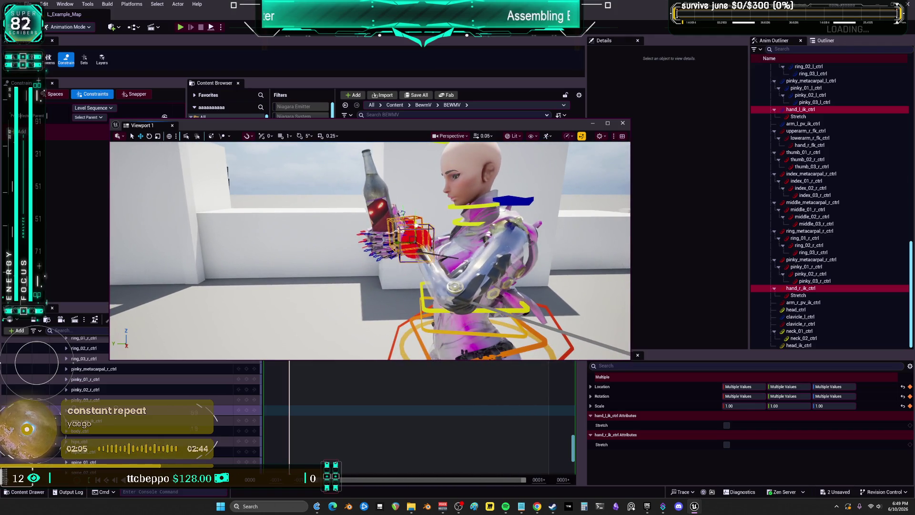
{"action": "left_click_drag", "start_coordinate": [406, 222], "coordinate": [417, 209]}
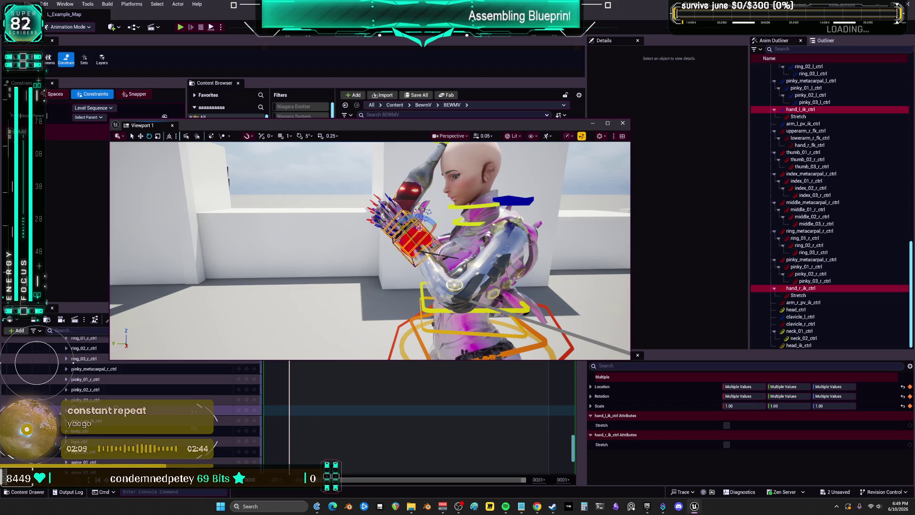
{"action": "left_click_drag", "start_coordinate": [398, 242], "coordinate": [333, 238]}
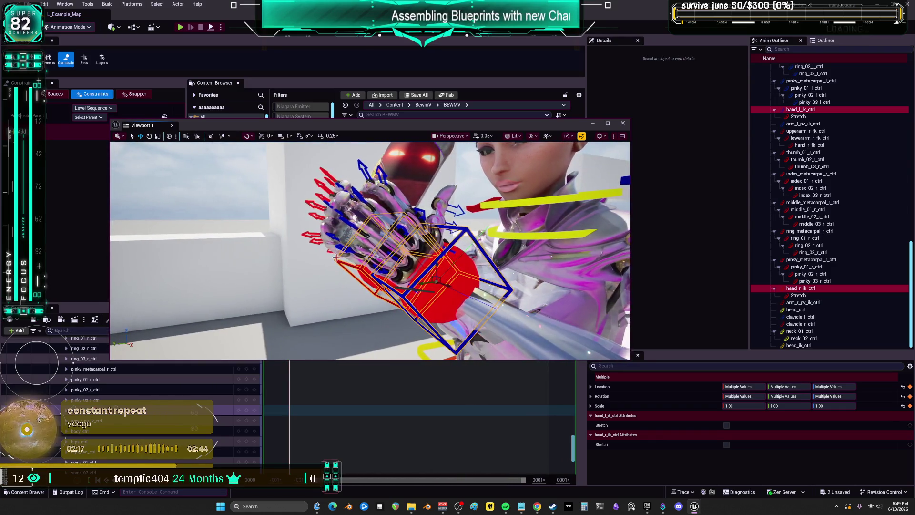
{"action": "left_click", "coordinate": [607, 122]}
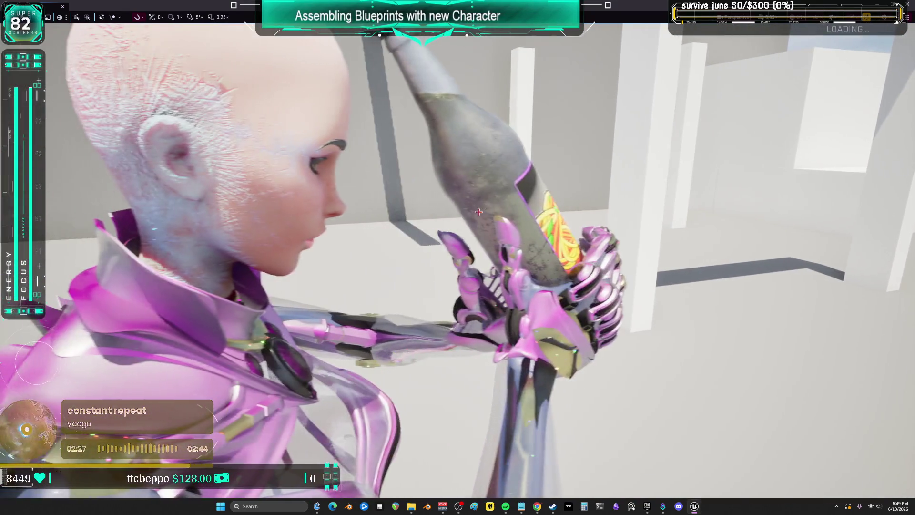
Select the bottle hand, undo its last move, and orbit between the face and bottle.
{"action": "left_click", "coordinate": [514, 245]}
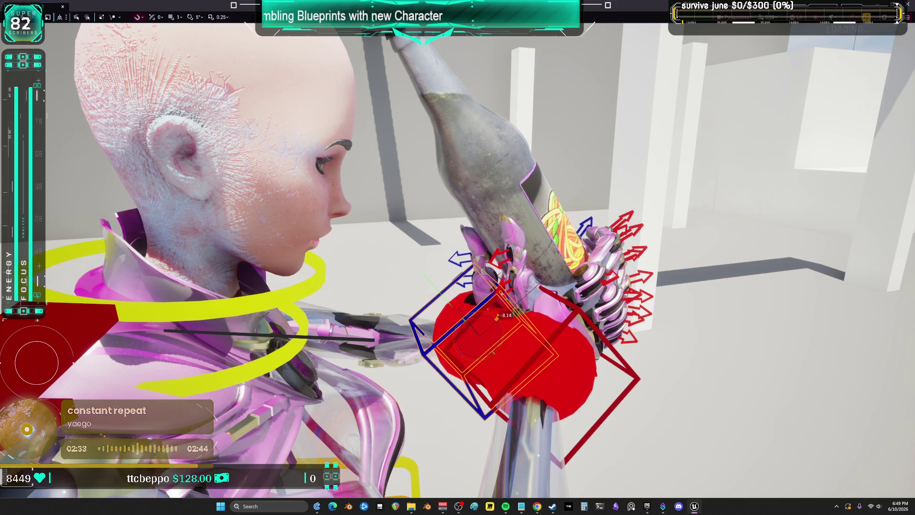
{"action": "key", "text": "ctrl+z"}
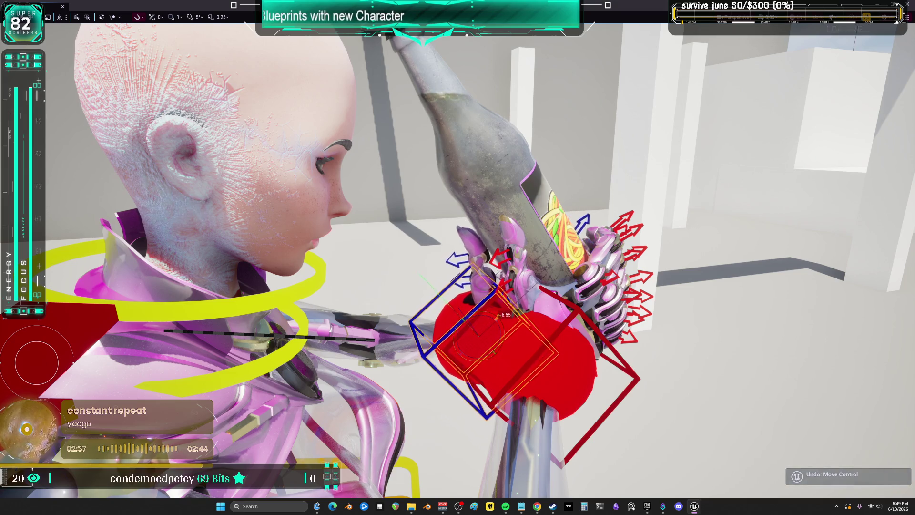
{"action": "left_click_drag", "start_coordinate": [478, 300], "coordinate": [477, 324]}
{"action": "left_click_drag", "start_coordinate": [596, 258], "coordinate": [596, 257]}
{"action": "key", "text": "space"}
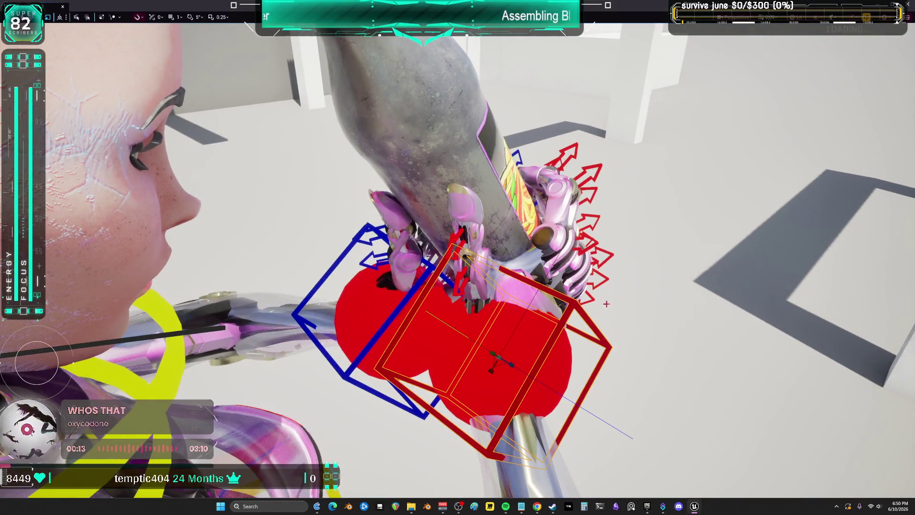
Try a small hand rotation, undo it, and exit immersive mode with F11.
{"action": "left_click_drag", "start_coordinate": [512, 377], "coordinate": [485, 381]}
{"action": "key", "text": "ctrl+z"}
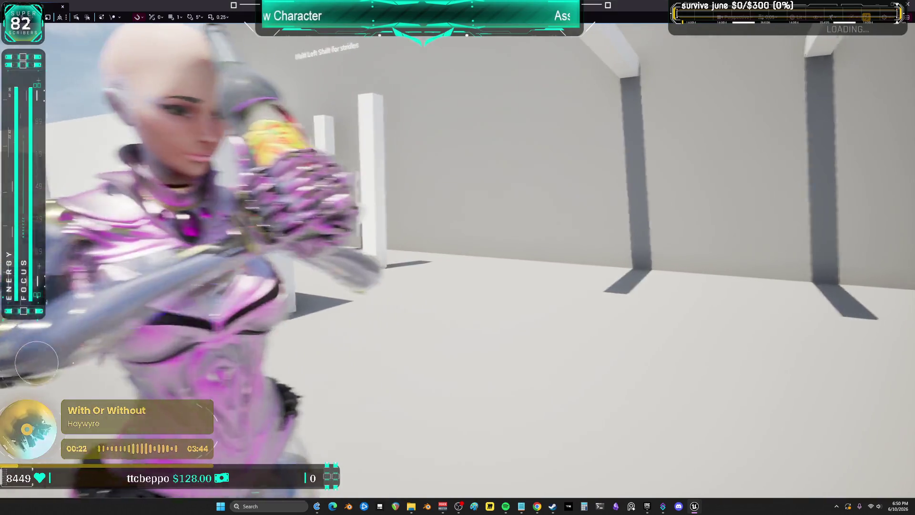
{"action": "key", "text": "F11"}
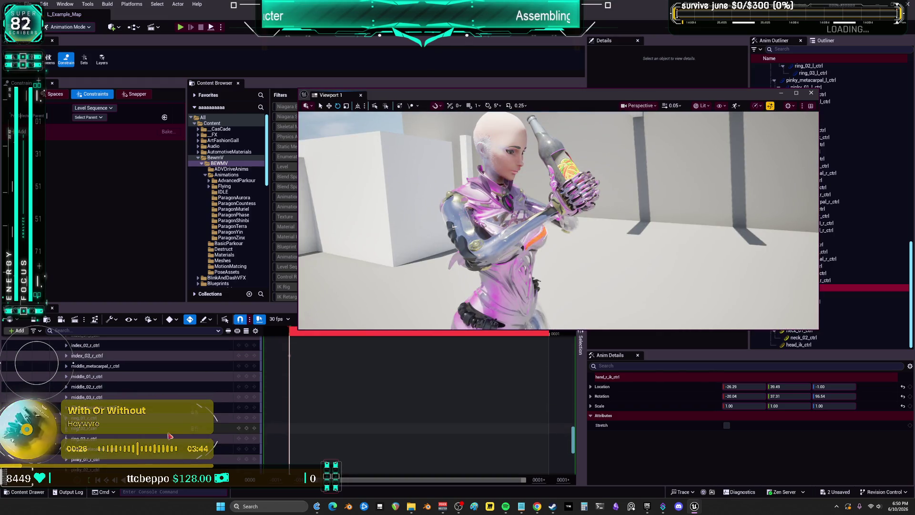
Frame the right hand control, then orbit around the left hand IK control to review it.
{"action": "scroll", "coordinate": [166, 417], "scroll_direction": "up", "scroll_amount": 1}
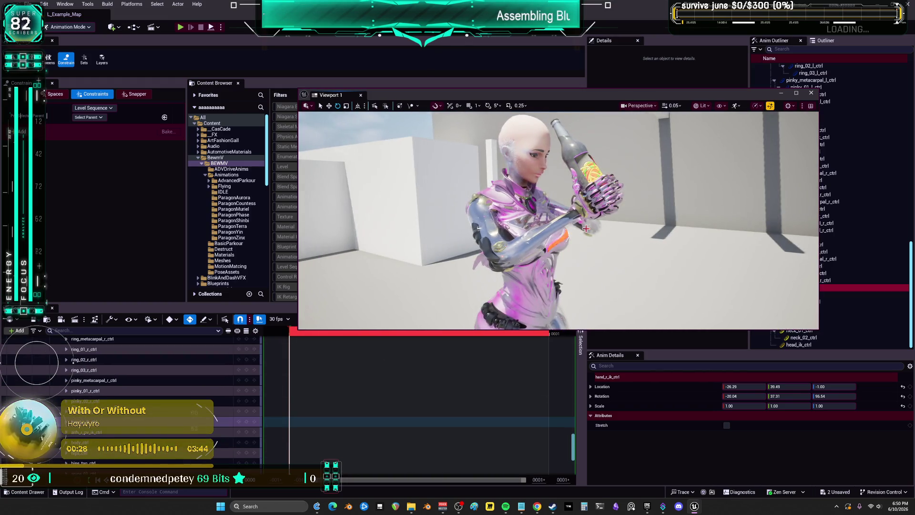
{"action": "scroll", "coordinate": [214, 414], "scroll_direction": "up", "scroll_amount": 6}
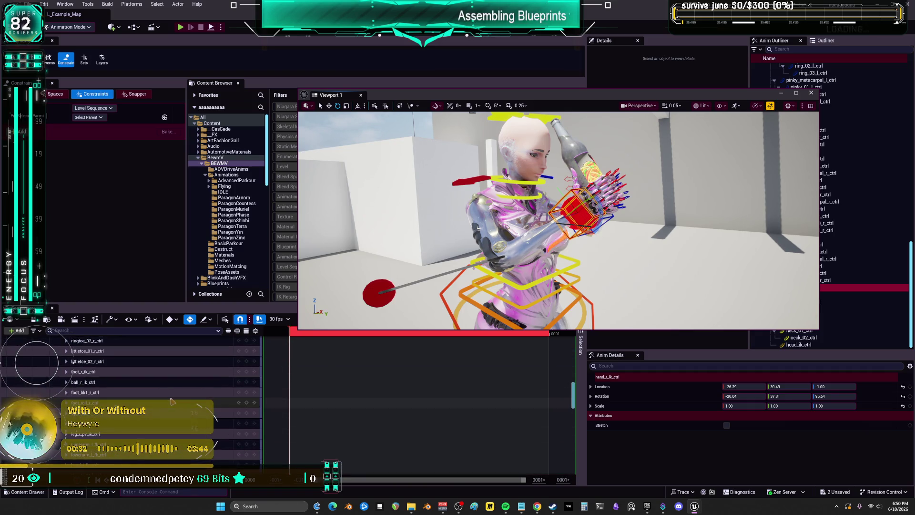
{"action": "scroll", "coordinate": [172, 404], "scroll_direction": "down", "scroll_amount": 6}
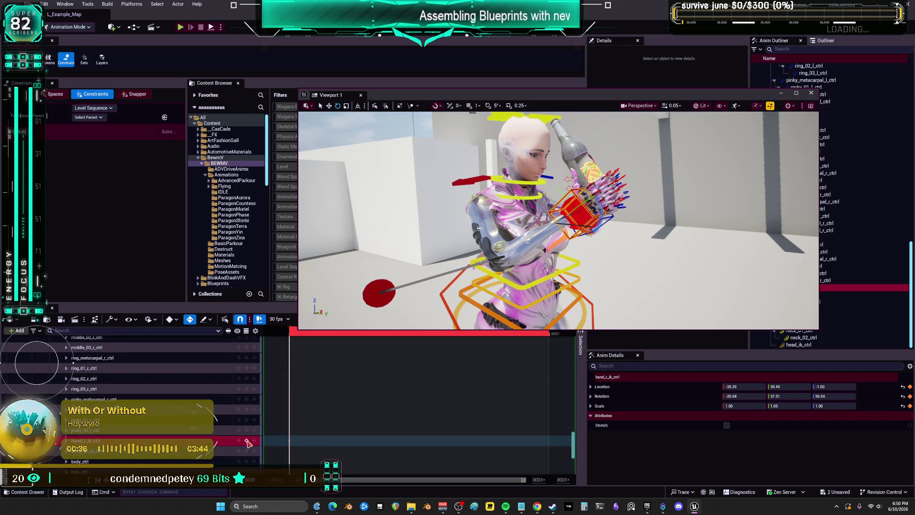
{"action": "key", "text": "f"}
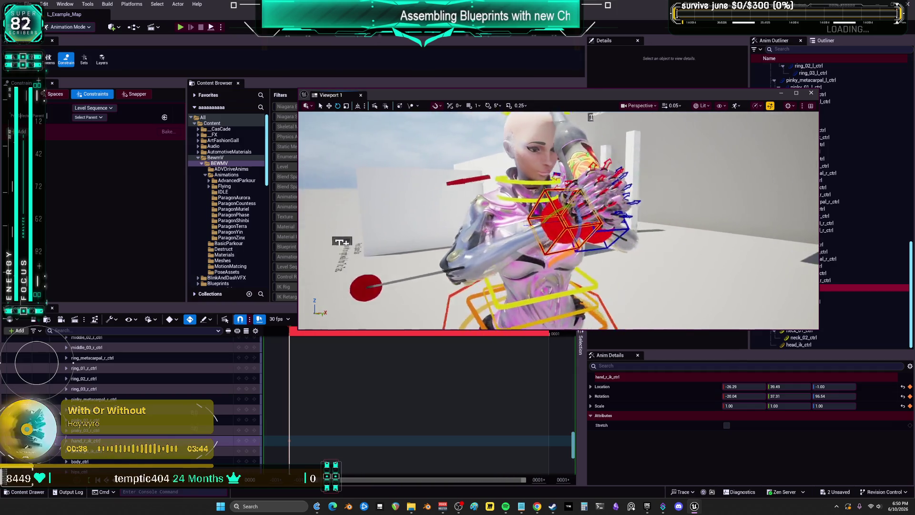
{"action": "left_click", "coordinate": [514, 240]}
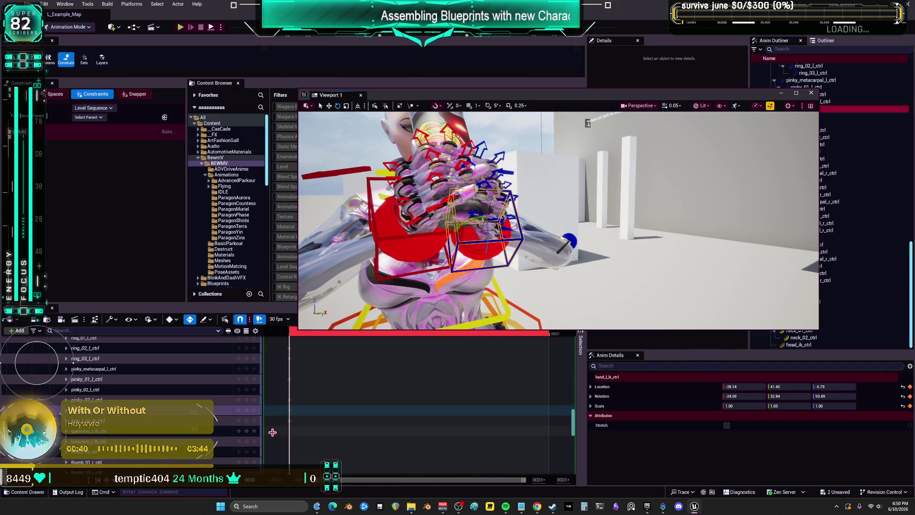
{"action": "mouse_move", "coordinate": [524, 238]}
{"action": "left_mouse_down"}
{"action": "mouse_move", "coordinate": [458, 238]}
{"action": "mouse_move", "coordinate": [483, 238]}
{"action": "left_mouse_up"}
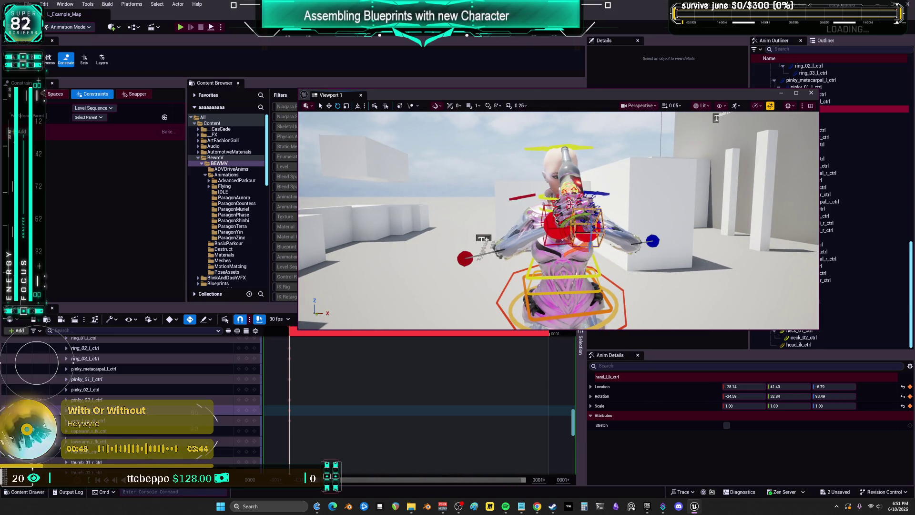
{"action": "left_click", "coordinate": [435, 216]}
Move the viewport window aside and bring up the SKM_BewmV track's context menu.
{"action": "scroll", "coordinate": [123, 395], "scroll_direction": "up", "scroll_amount": 10}
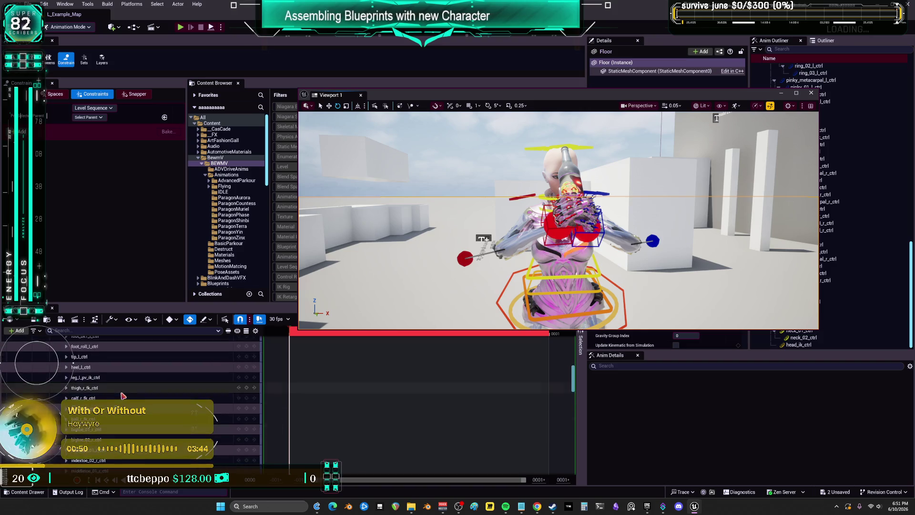
{"action": "scroll", "coordinate": [123, 395], "scroll_direction": "up", "scroll_amount": 3}
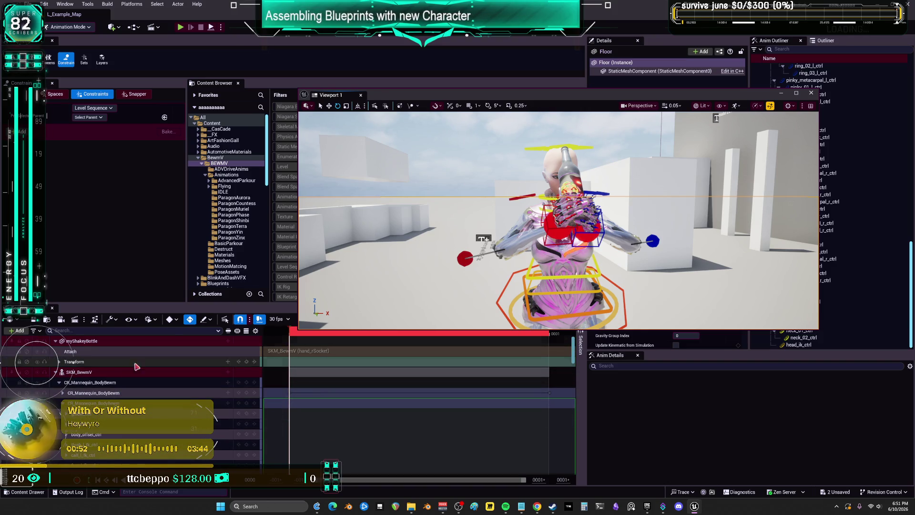
{"action": "mouse_move", "coordinate": [477, 99]}
{"action": "left_mouse_down"}
{"action": "mouse_move", "coordinate": [452, 281]}
{"action": "mouse_move", "coordinate": [495, 140]}
{"action": "left_mouse_up"}
{"action": "right_click", "coordinate": [92, 375]}
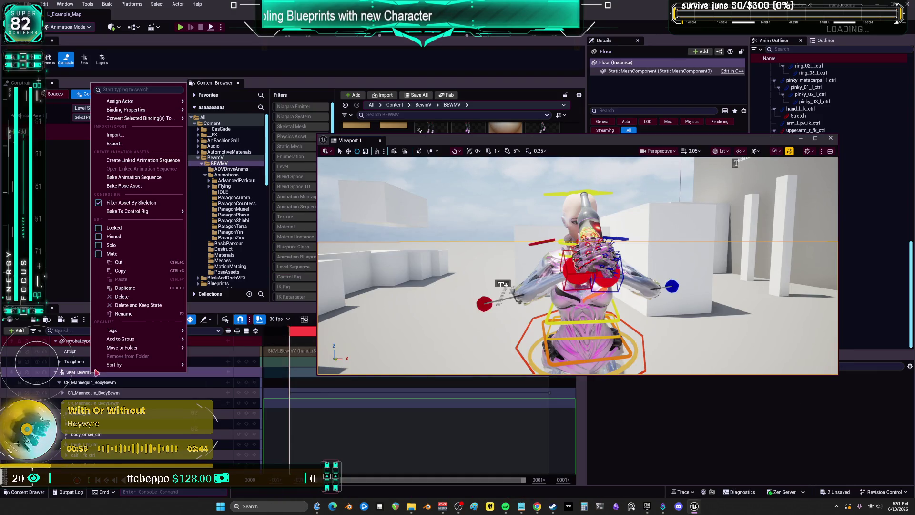
Bake the track to Anim_ShakeyUp in the BEWMV folder and export it.
{"action": "left_click", "coordinate": [143, 177]}
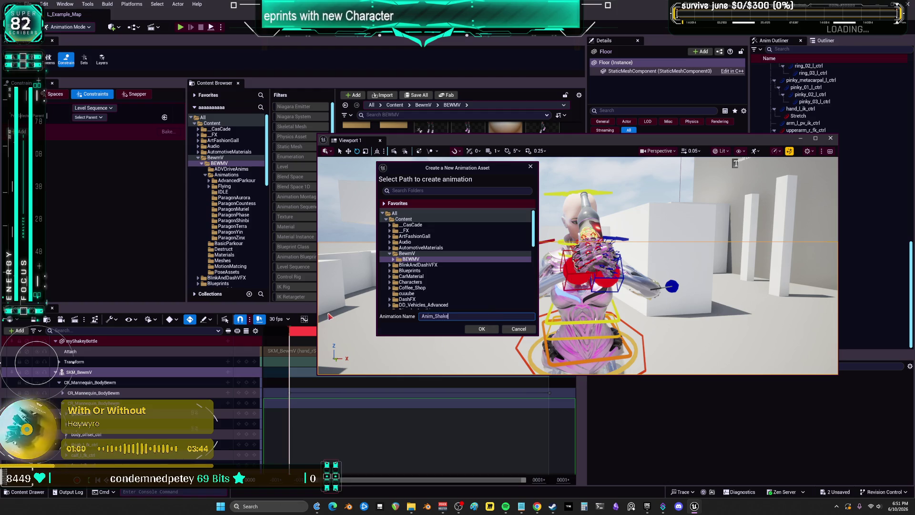
{"action": "left_click", "coordinate": [491, 329]}
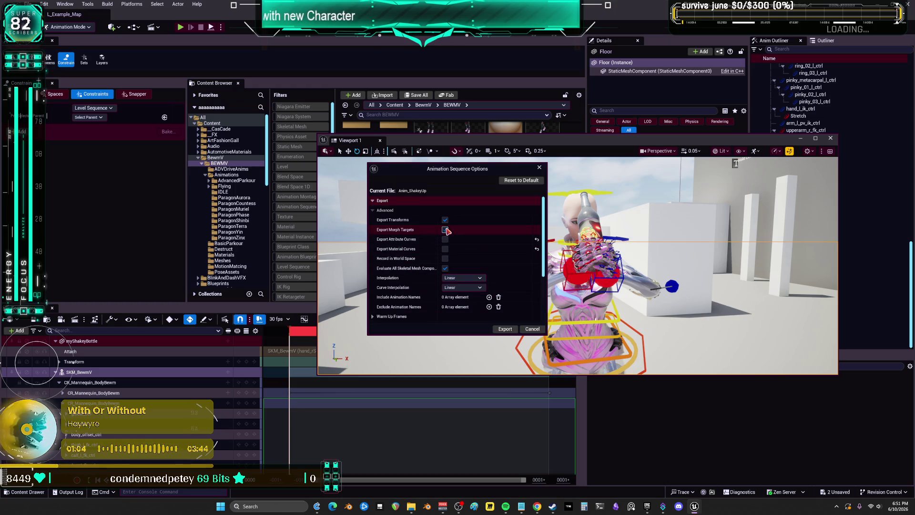
{"action": "left_click", "coordinate": [502, 328]}
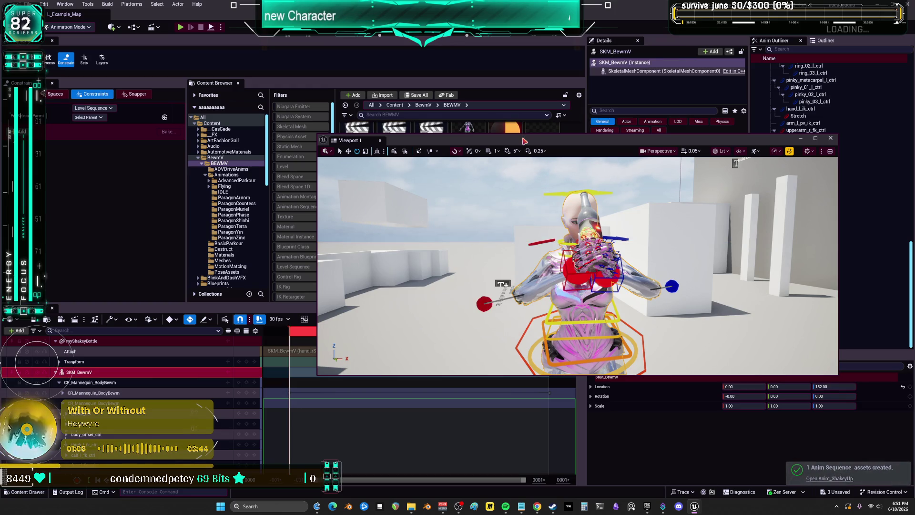
{"action": "left_click_drag", "start_coordinate": [524, 141], "coordinate": [471, 315]}
{"action": "right_click", "coordinate": [545, 263]}
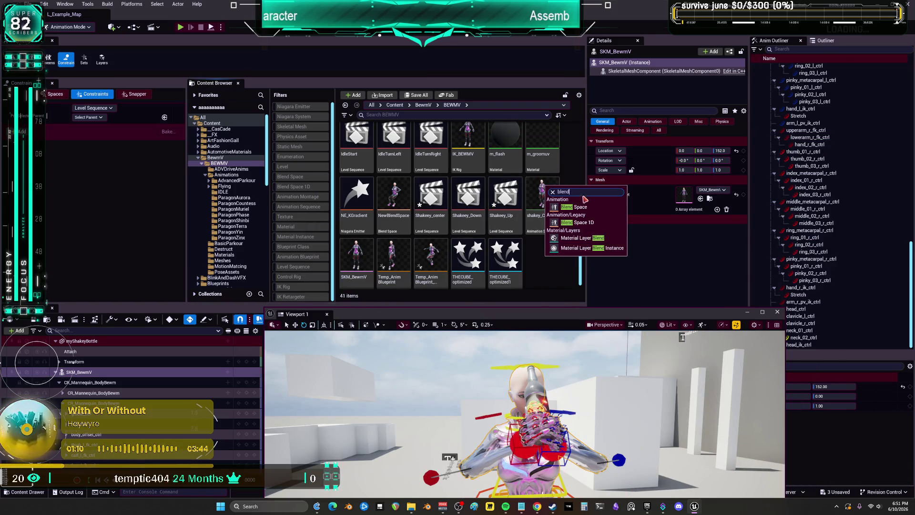
Create a blend space on BEWMV_Skeleton, name it BS_Shakey, and open it.
{"action": "left_click", "coordinate": [579, 206]}
{"action": "type", "text": "bewm"}
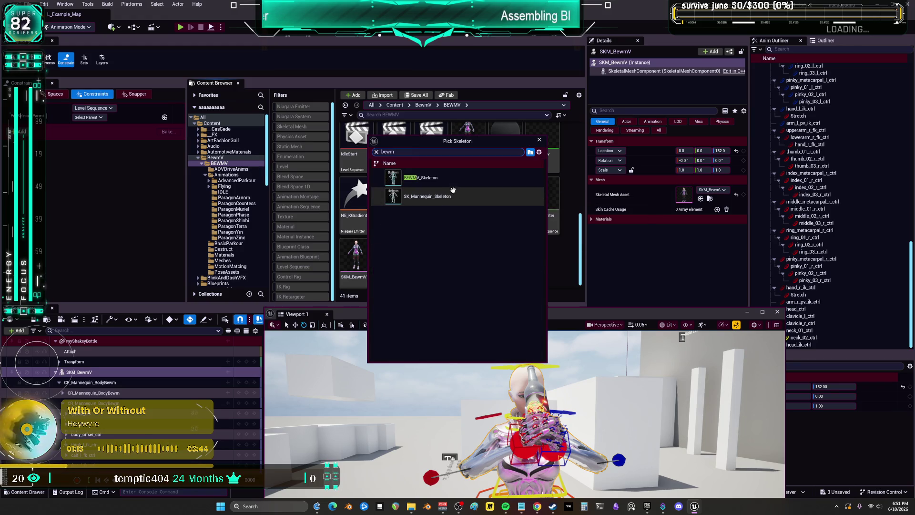
{"action": "left_click", "coordinate": [455, 195]}
{"action": "type", "text": "BS_Shake"}
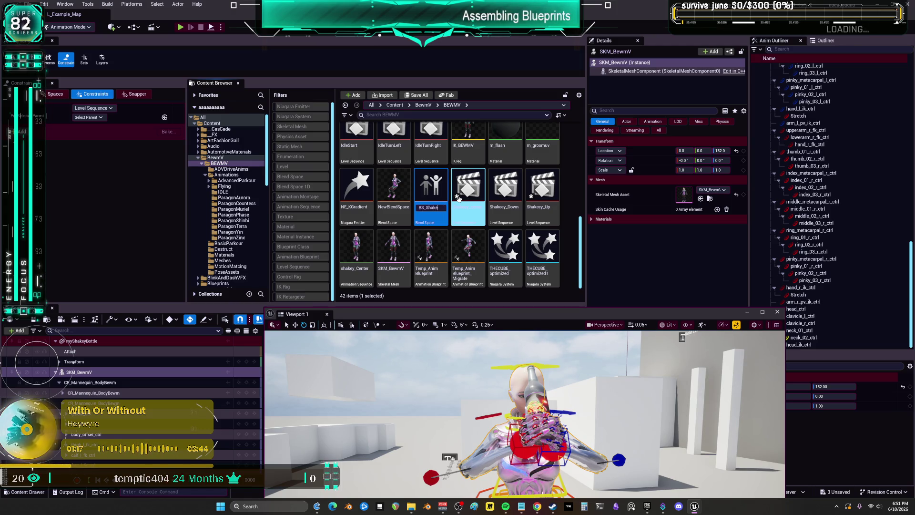
{"action": "type", "text": "y"}
{"action": "key", "text": "Return"}
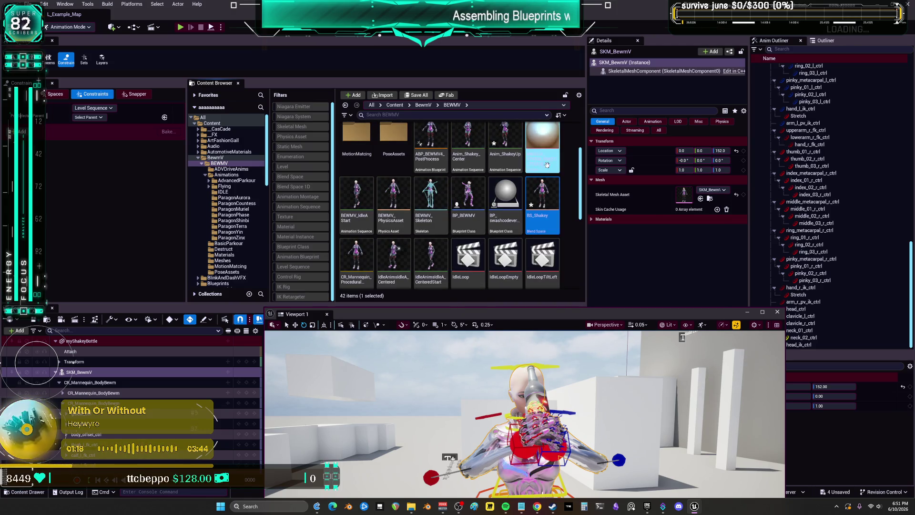
{"action": "double_click", "coordinate": [549, 193]}
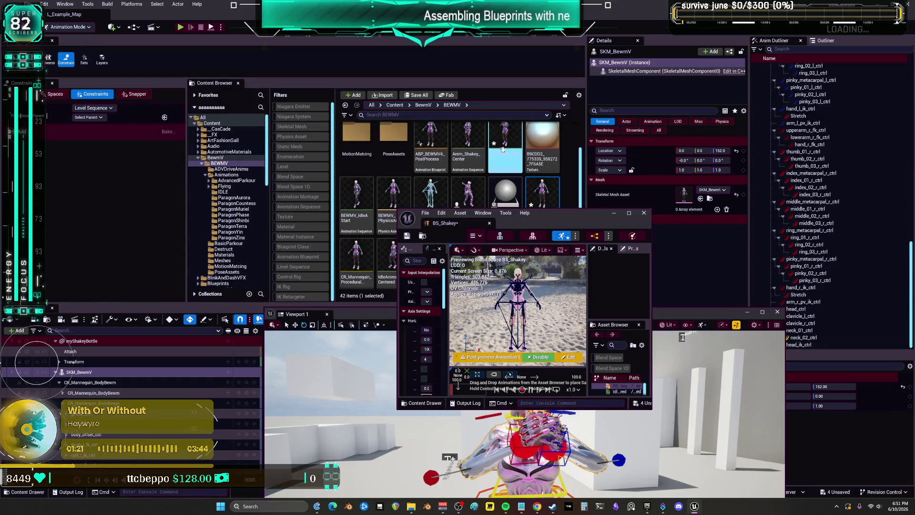
Add Anim_ShakeyUp and Anim_Shakey_Center as samples on the blend grid and maximize the editor.
{"action": "mouse_move", "coordinate": [503, 149]}
{"action": "left_mouse_down"}
{"action": "mouse_move", "coordinate": [543, 341]}
{"action": "mouse_move", "coordinate": [534, 276]}
{"action": "mouse_move", "coordinate": [562, 382]}
{"action": "mouse_move", "coordinate": [537, 385]}
{"action": "mouse_move", "coordinate": [561, 463]}
{"action": "left_mouse_up"}
{"action": "left_click_drag", "start_coordinate": [549, 415], "coordinate": [548, 341]}
{"action": "left_click_drag", "start_coordinate": [517, 375], "coordinate": [517, 381]}
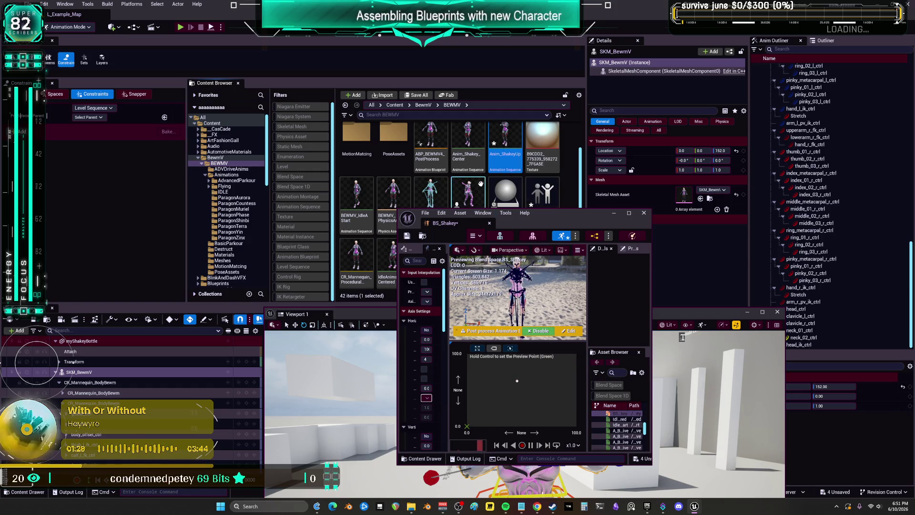
{"action": "left_click_drag", "start_coordinate": [467, 149], "coordinate": [519, 402]}
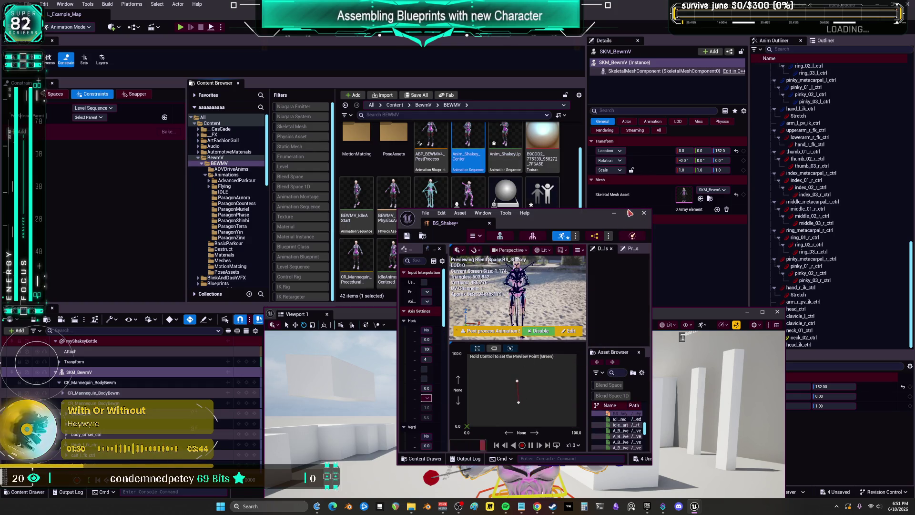
{"action": "left_click", "coordinate": [629, 213]}
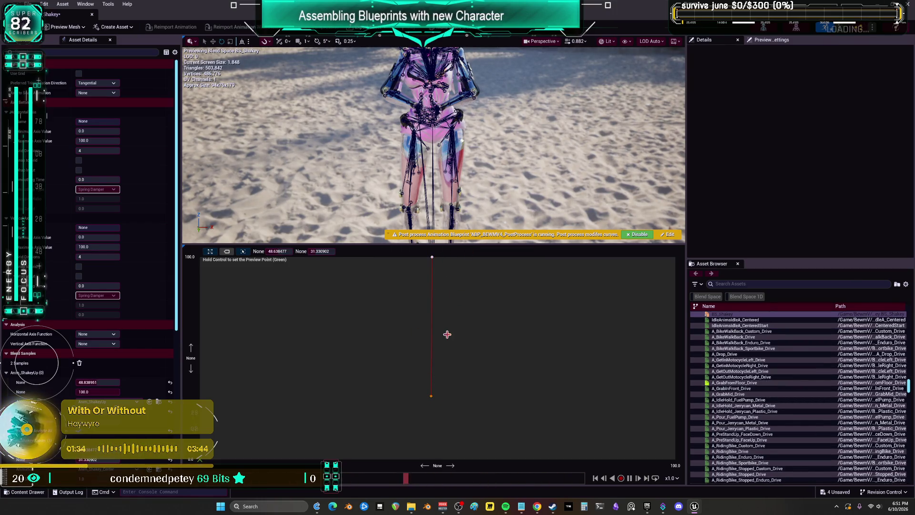
Enlarge the character preview, set bones to None, and sample the blend at bottom and top.
{"action": "key", "text": "ctrl"}
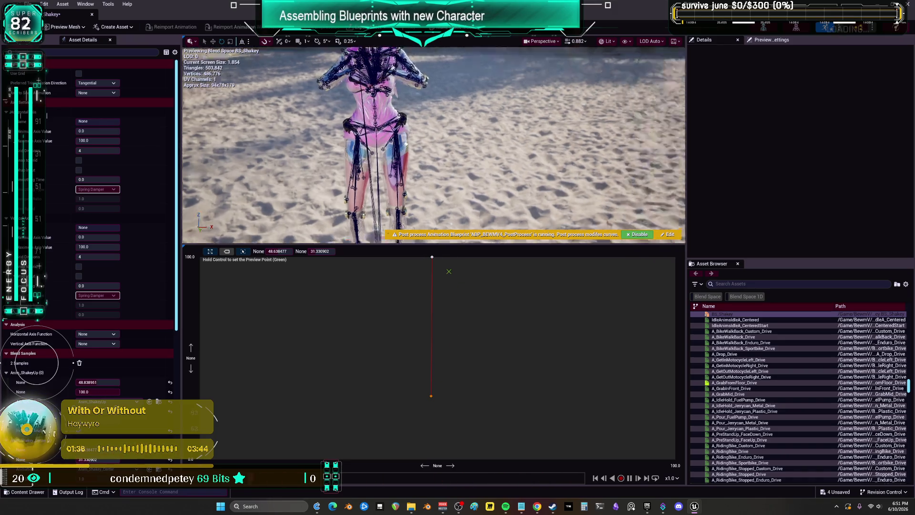
{"action": "left_click_drag", "start_coordinate": [490, 246], "coordinate": [461, 380]}
{"action": "left_click", "coordinate": [625, 41]}
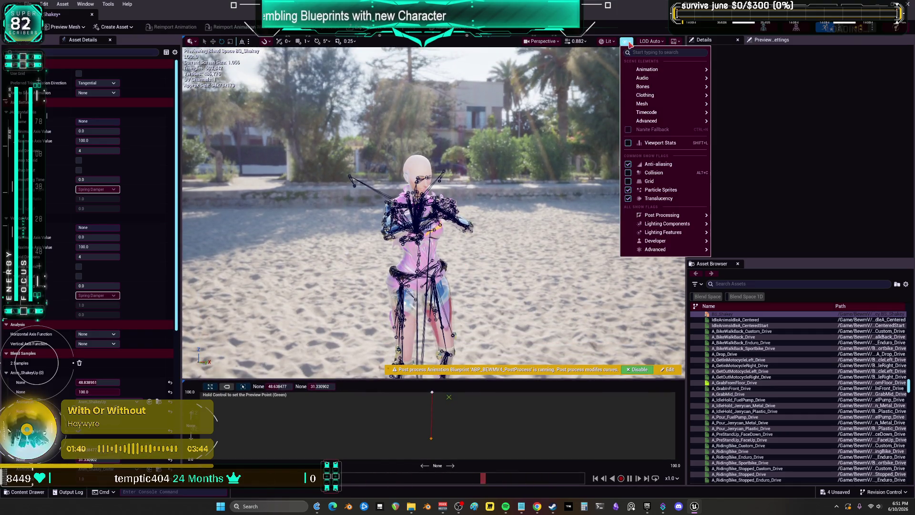
{"action": "mouse_move", "coordinate": [681, 86]}
{"action": "left_click", "coordinate": [744, 200]}
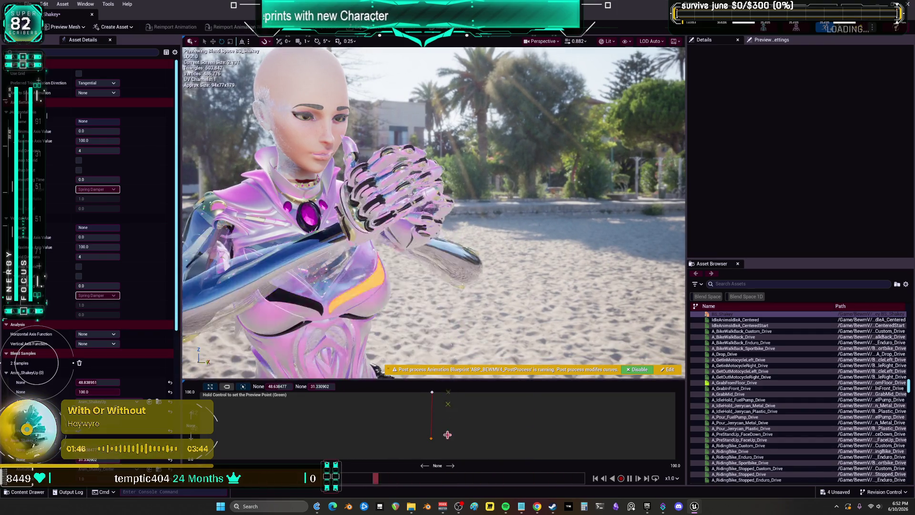
{"action": "left_click", "coordinate": [450, 450], "text": "ctrl"}
{"action": "left_click", "coordinate": [444, 383], "text": "ctrl"}
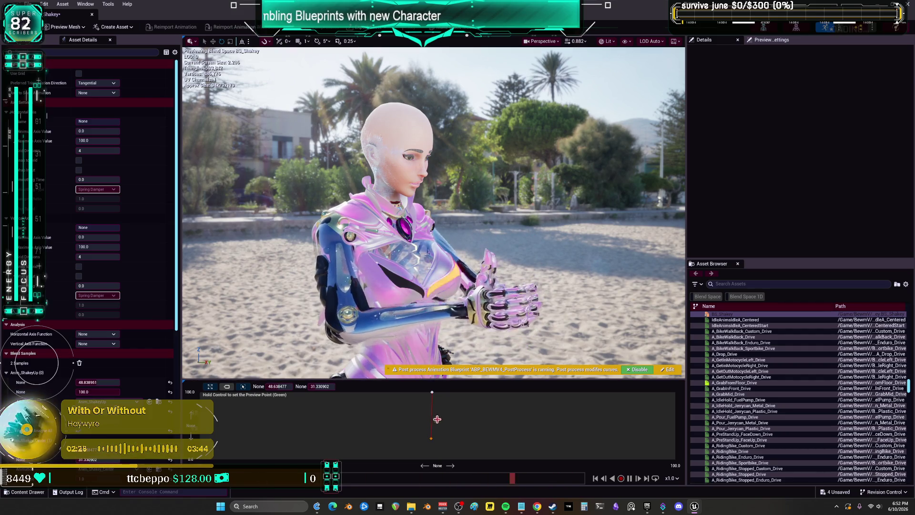
Slide the BS_Shakey preview point to compare blended poses, then go back to the level editor.
{"action": "left_click_drag", "start_coordinate": [435, 424], "coordinate": [469, 419]}
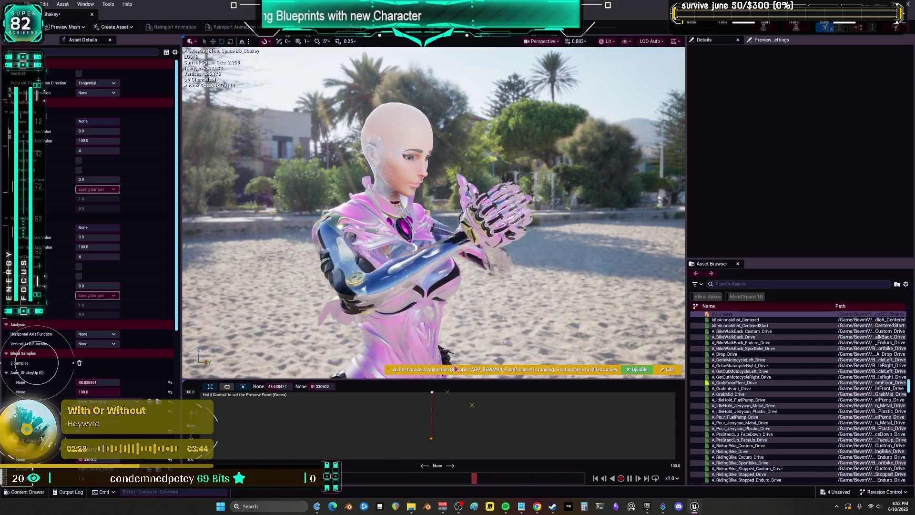
{"action": "left_click", "coordinate": [464, 412]}
{"action": "key", "text": "alt+Tab"}
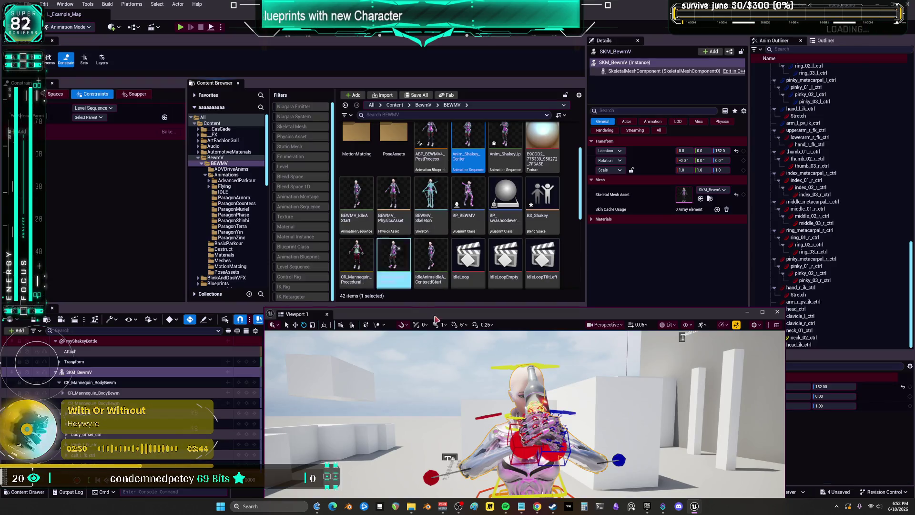
Try rotating the left clavicle and neck controls, undoing each tweak.
{"action": "mouse_move", "coordinate": [525, 415]}
{"action": "left_mouse_down"}
{"action": "mouse_move", "coordinate": [486, 395]}
{"action": "mouse_move", "coordinate": [465, 346]}
{"action": "mouse_move", "coordinate": [505, 389]}
{"action": "mouse_move", "coordinate": [556, 397]}
{"action": "mouse_move", "coordinate": [548, 360]}
{"action": "left_mouse_up"}
{"action": "left_click", "coordinate": [463, 342]}
{"action": "left_click", "coordinate": [549, 360]}
{"action": "mouse_move", "coordinate": [485, 387]}
{"action": "left_mouse_down"}
{"action": "mouse_move", "coordinate": [487, 397]}
{"action": "mouse_move", "coordinate": [559, 406]}
{"action": "left_mouse_up"}
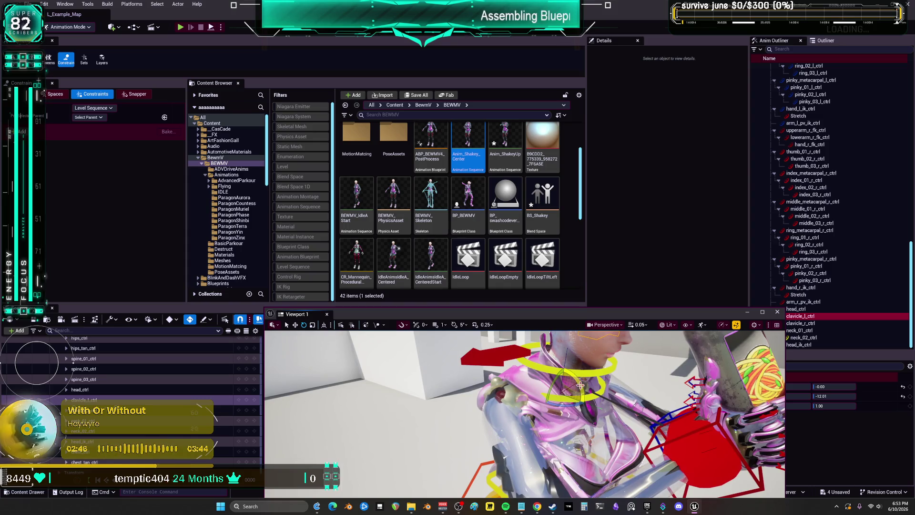
{"action": "key", "text": "ctrl+z"}
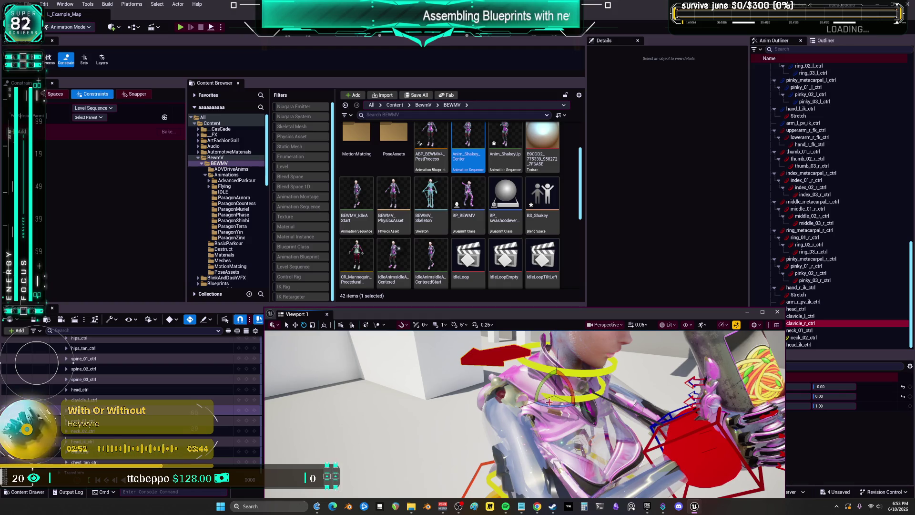
{"action": "mouse_move", "coordinate": [574, 388]}
{"action": "left_mouse_down"}
{"action": "mouse_move", "coordinate": [553, 401]}
{"action": "mouse_move", "coordinate": [609, 390]}
{"action": "left_mouse_up"}
{"action": "key", "text": "ctrl+z"}
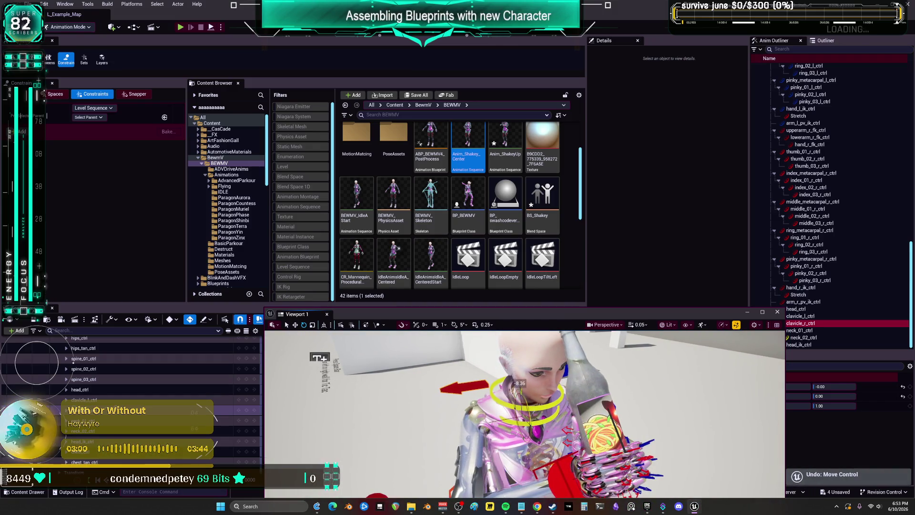
{"action": "left_click_drag", "start_coordinate": [525, 410], "coordinate": [582, 410]}
{"action": "left_click", "coordinate": [491, 405]}
{"action": "left_click_drag", "start_coordinate": [491, 405], "coordinate": [534, 399]}
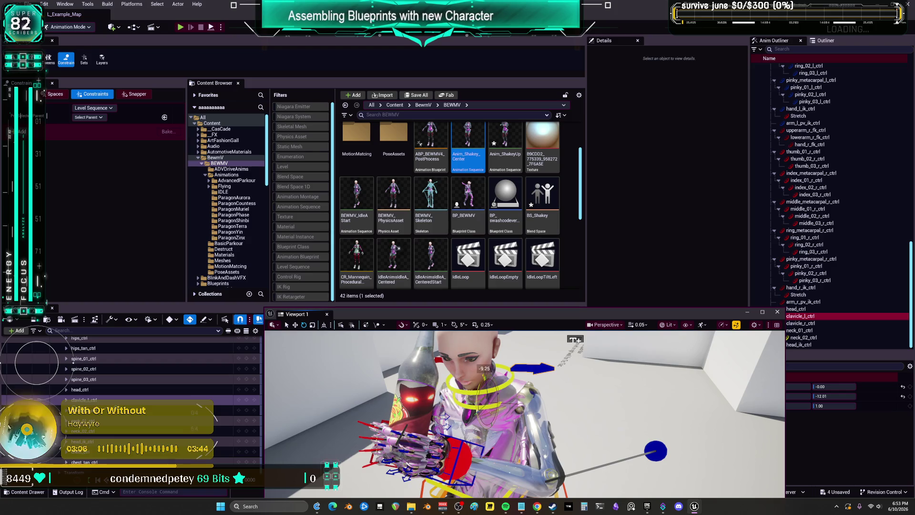
Pick Anim_ShakeyUp as the bake target and bring up the SKM_BewmV track's options.
{"action": "left_click", "coordinate": [506, 154]}
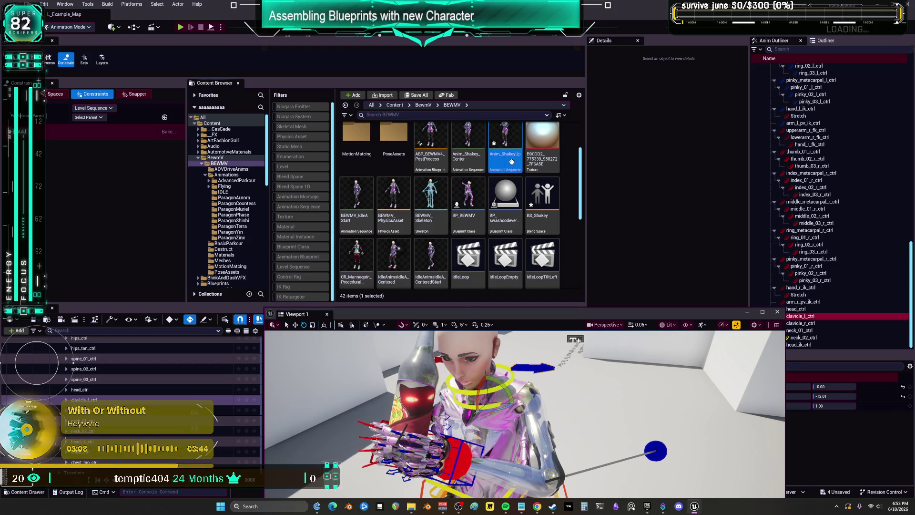
{"action": "left_click", "coordinate": [513, 163]}
{"action": "scroll", "coordinate": [157, 398], "scroll_direction": "down", "scroll_amount": 10}
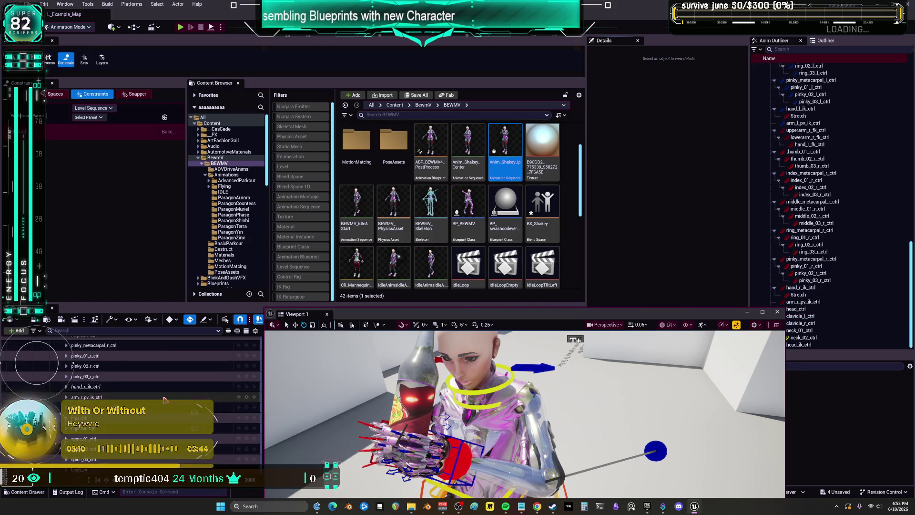
{"action": "scroll", "coordinate": [143, 381], "scroll_direction": "up", "scroll_amount": 15}
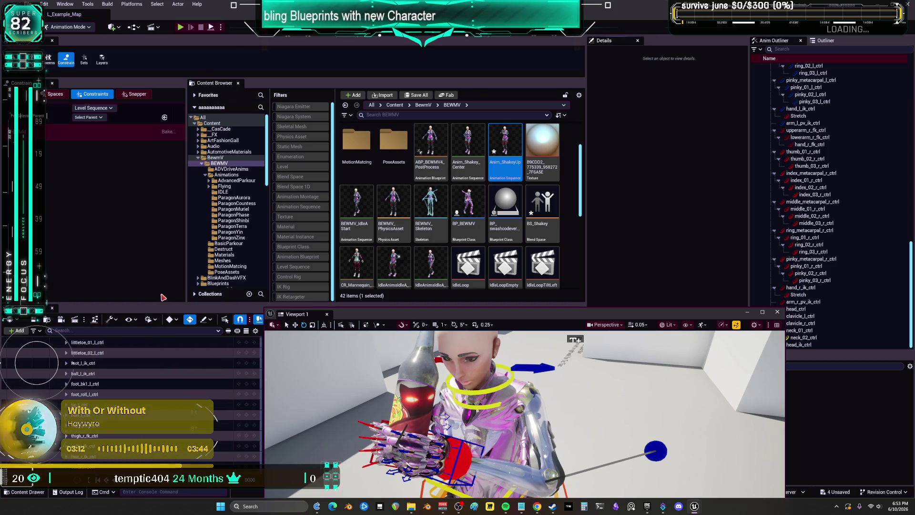
{"action": "right_click", "coordinate": [85, 372]}
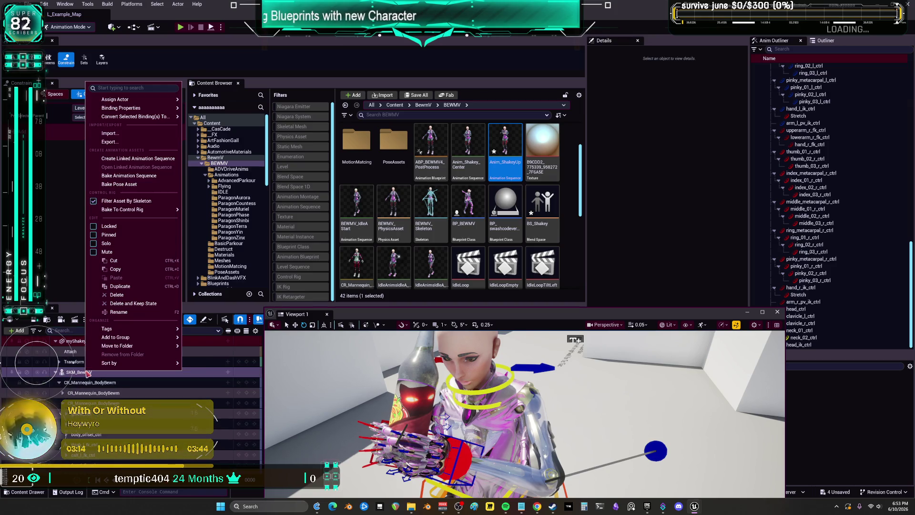
Bake the SKM_BewmV track as an animation sequence, replacing the existing Anim_ShakeyUp.
{"action": "left_click", "coordinate": [143, 176]}
{"action": "left_click", "coordinate": [492, 318]}
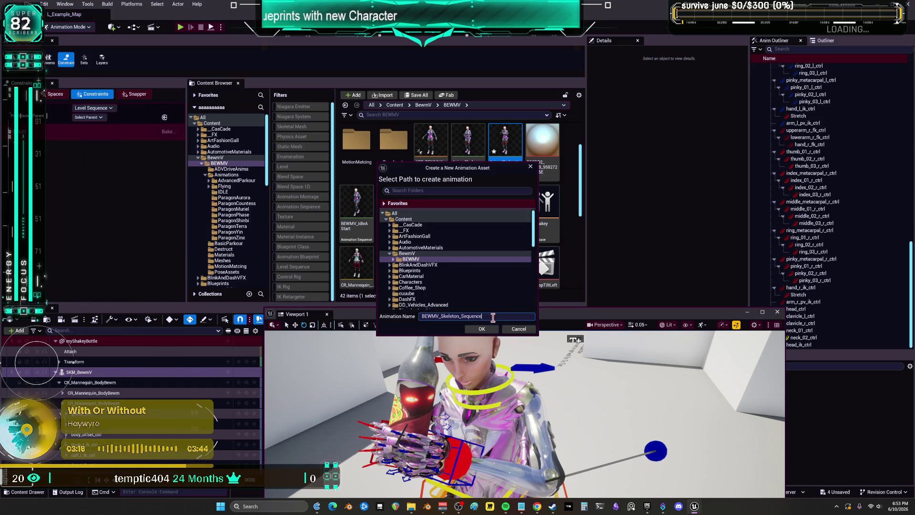
{"action": "left_click", "coordinate": [482, 330]}
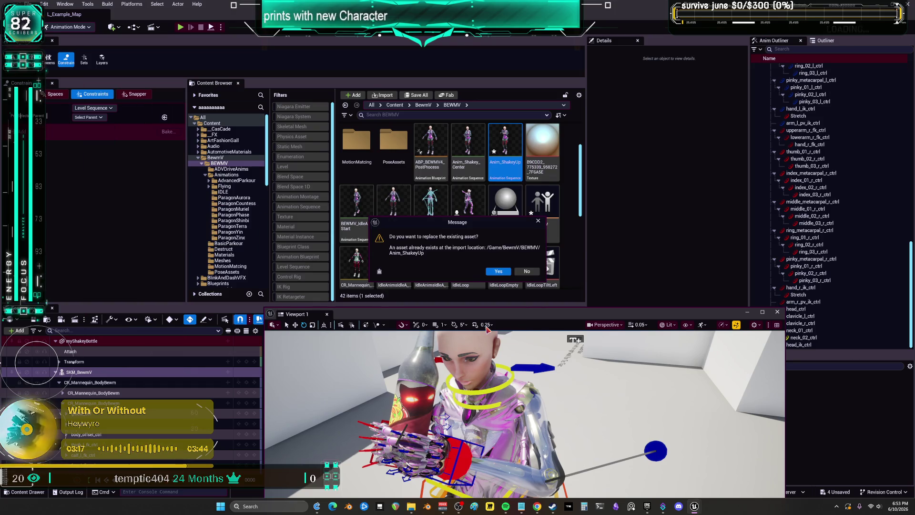
{"action": "left_click", "coordinate": [499, 274]}
{"action": "left_click", "coordinate": [510, 259]}
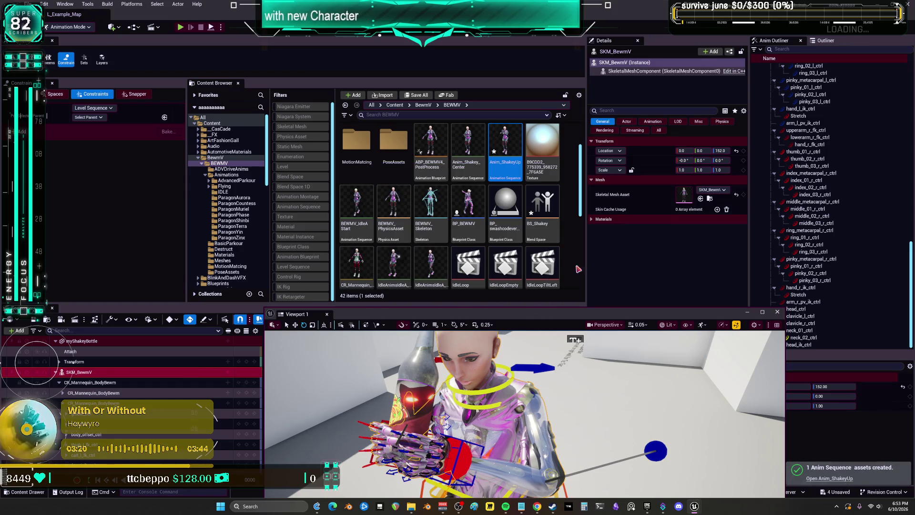
Find BS_Shakey in the Content Browser and open the blend space.
{"action": "scroll", "coordinate": [548, 238], "scroll_direction": "down", "scroll_amount": 3}
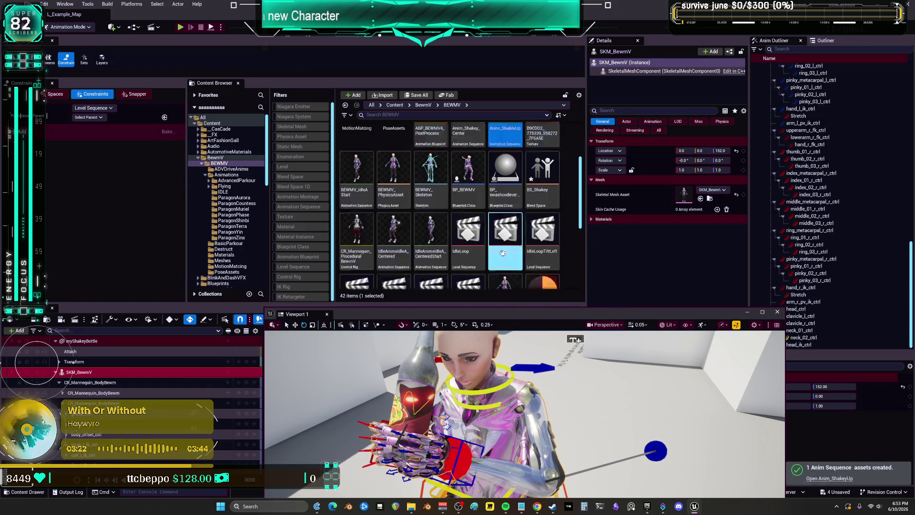
{"action": "left_click", "coordinate": [548, 270]}
{"action": "scroll", "coordinate": [569, 226], "scroll_direction": "down", "scroll_amount": 2}
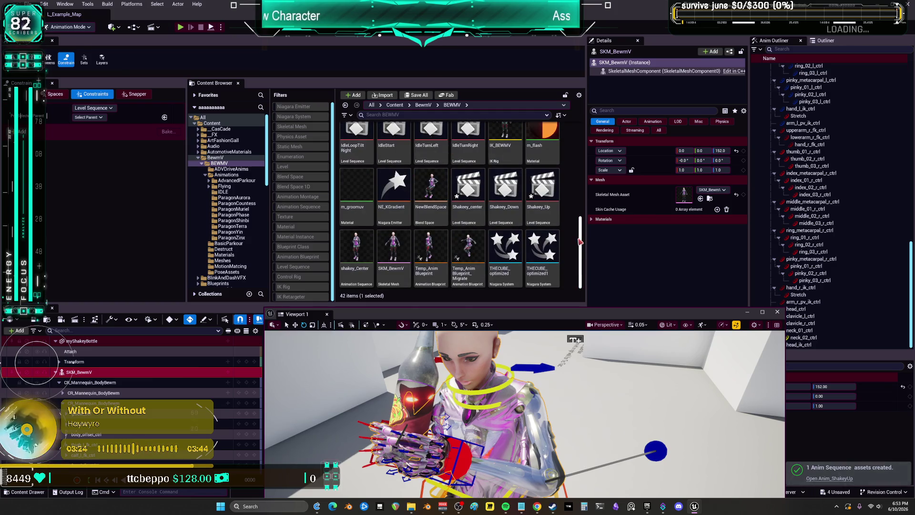
{"action": "scroll", "coordinate": [581, 252], "scroll_direction": "up", "scroll_amount": 3}
{"action": "scroll", "coordinate": [565, 263], "scroll_direction": "down", "scroll_amount": 3}
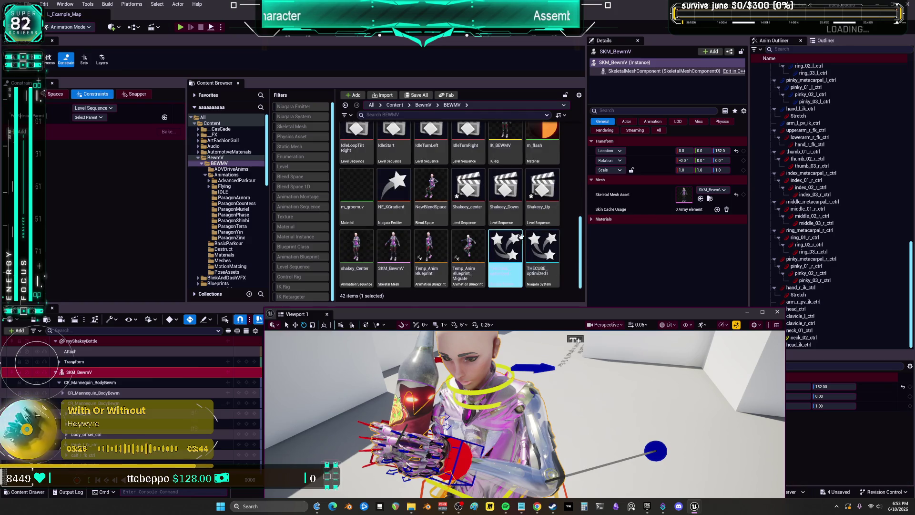
{"action": "scroll", "coordinate": [521, 237], "scroll_direction": "up", "scroll_amount": 5}
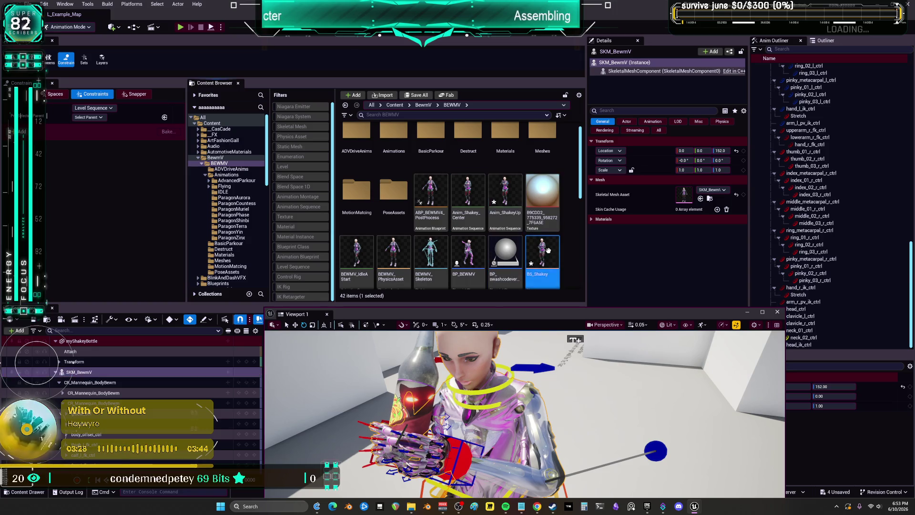
{"action": "double_click", "coordinate": [526, 265]}
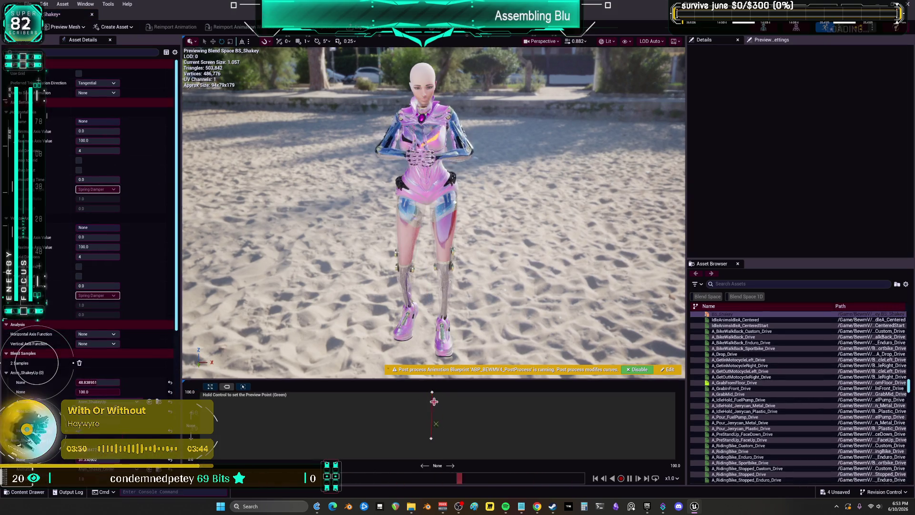
Sample the re-baked hand pose at several BS_Shakey grid positions, then return to the Content Browser.
{"action": "key", "text": "ctrl"}
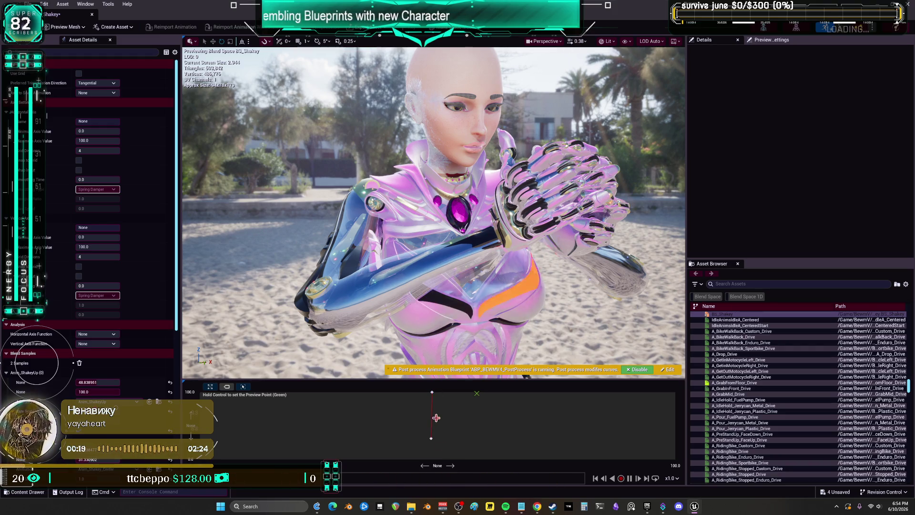
{"action": "key", "text": "ctrl"}
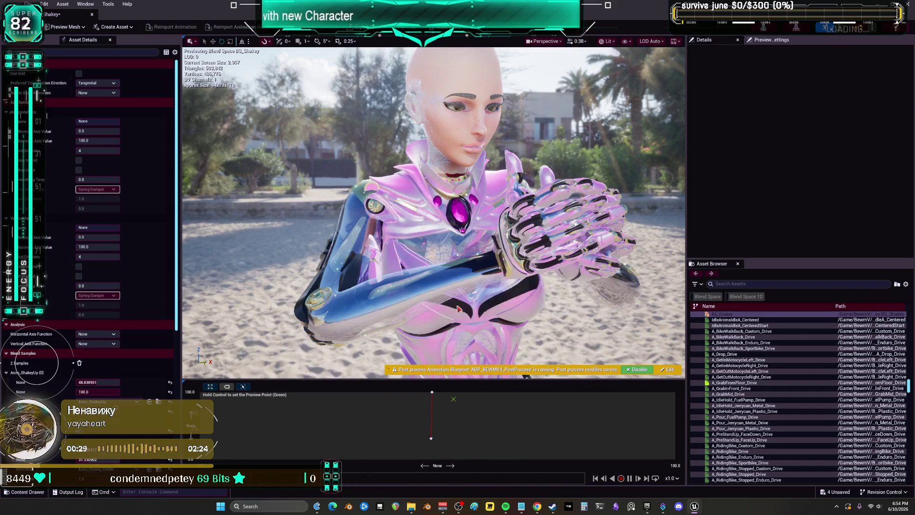
{"action": "key", "text": "f"}
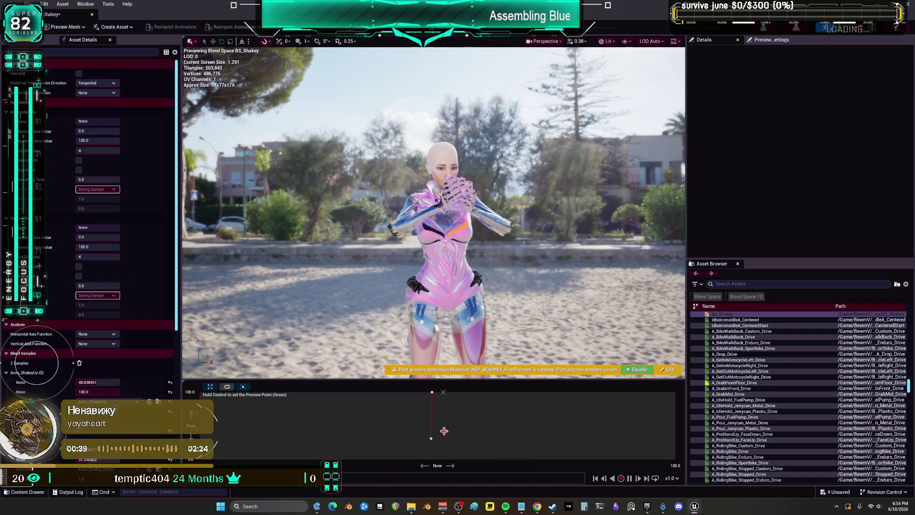
{"action": "left_click", "coordinate": [454, 410]}
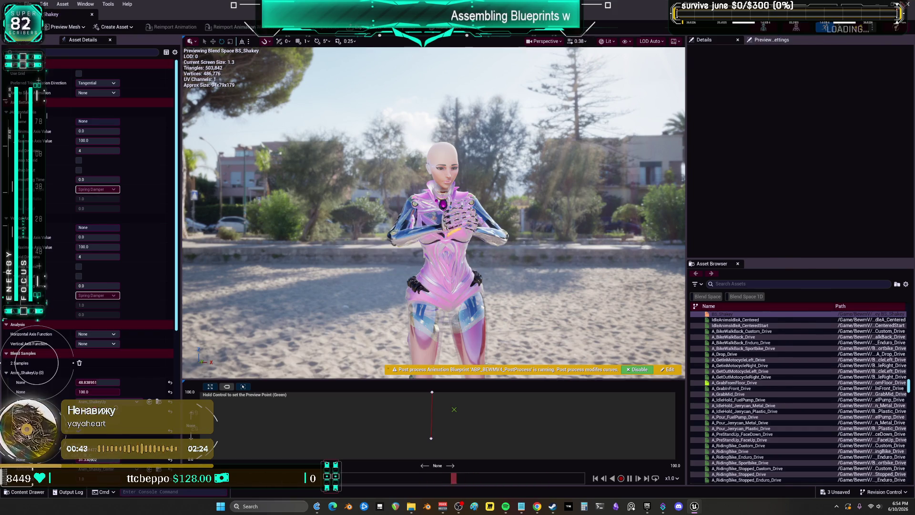
{"action": "key", "text": "ctrl+Tab"}
{"action": "scroll", "coordinate": [522, 236], "scroll_direction": "down", "scroll_amount": 2}
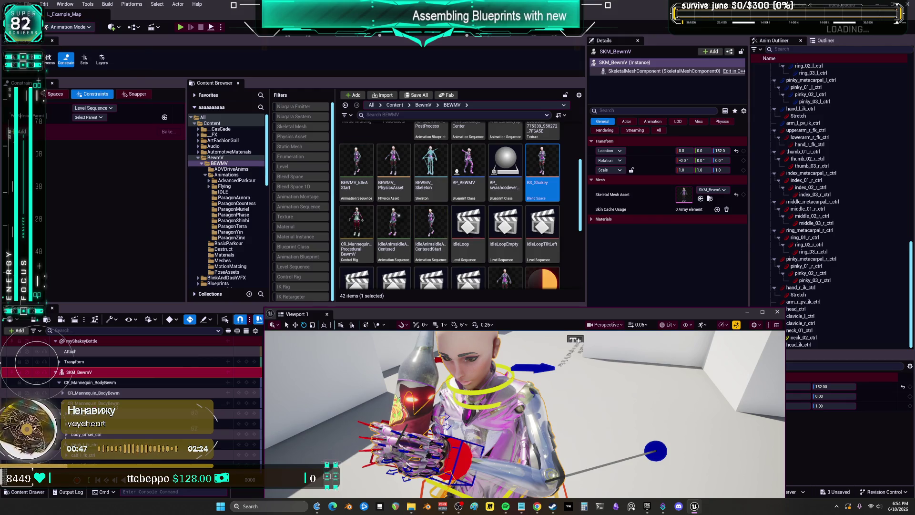
Delete the unused Shakeey_Down level sequence.
{"action": "left_click", "coordinate": [30, 4]}
{"action": "mouse_move", "coordinate": [57, 75]}
{"action": "key", "text": "Escape"}
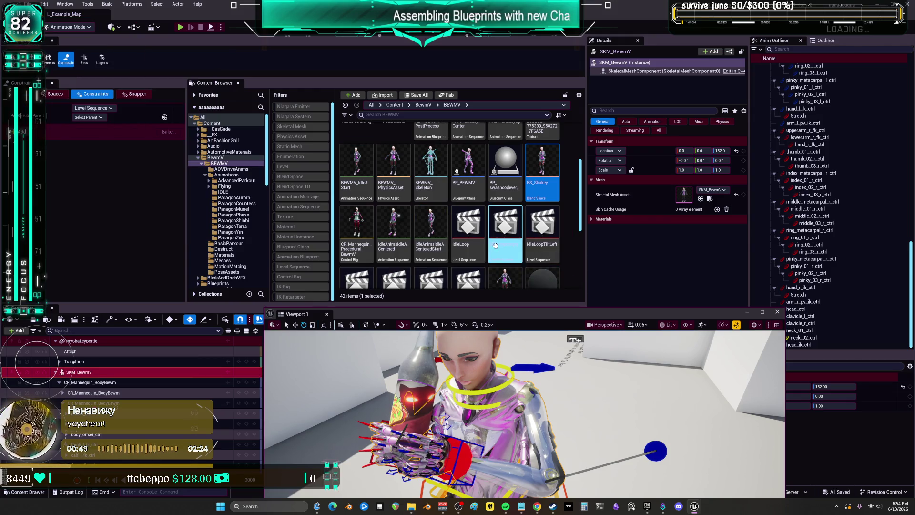
{"action": "scroll", "coordinate": [543, 262], "scroll_direction": "down", "scroll_amount": 3}
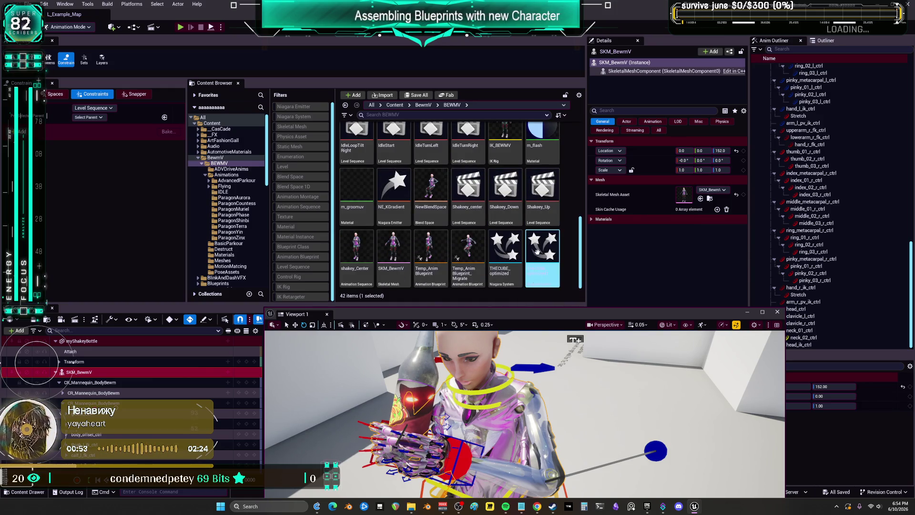
{"action": "key", "text": "Delete"}
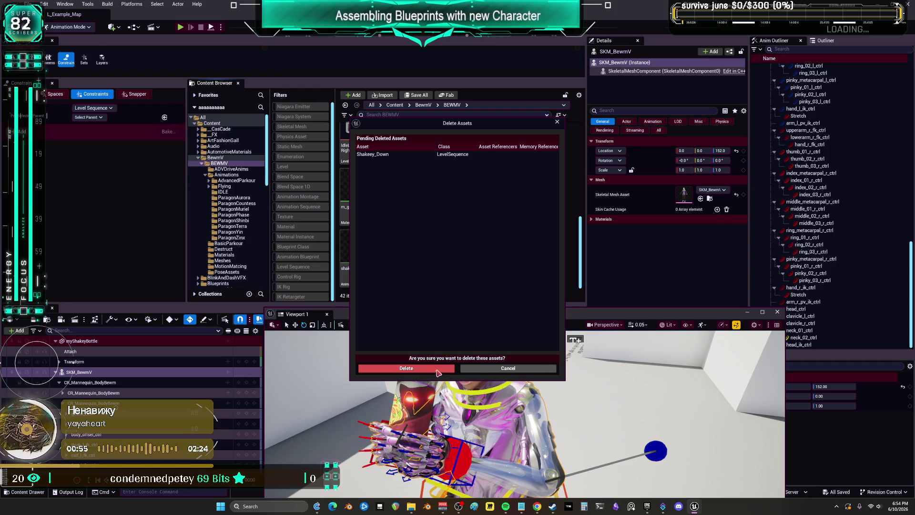
{"action": "left_click", "coordinate": [437, 372]}
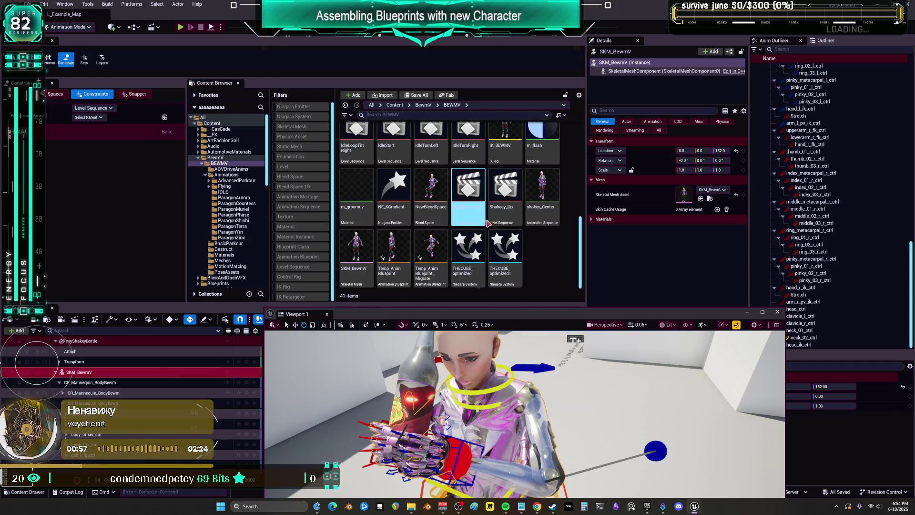
Duplicate Shakeey_Up, name the copy Shakeey_UpRight, and select Shakeey_UpLeft.
{"action": "left_click", "coordinate": [498, 217]}
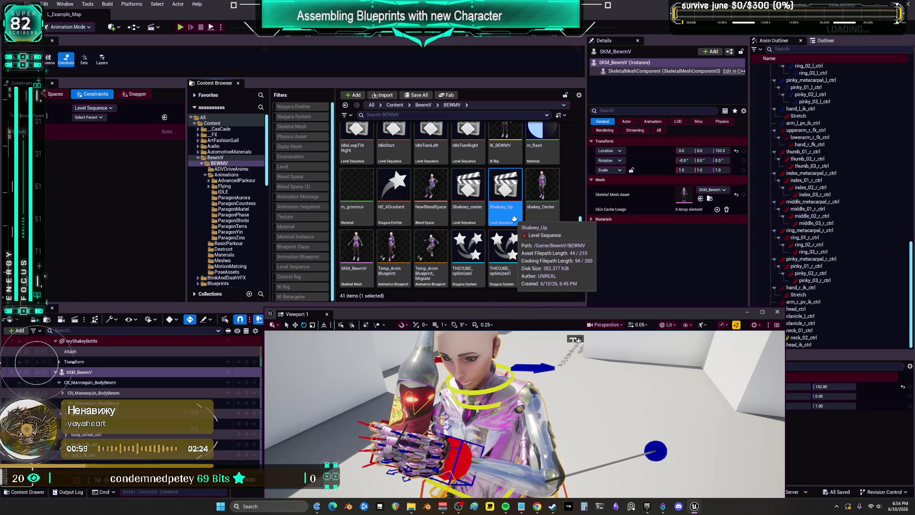
{"action": "right_click", "coordinate": [514, 219]}
{"action": "left_click", "coordinate": [560, 303]}
{"action": "type", "text": "Shakey_UpLeft"}
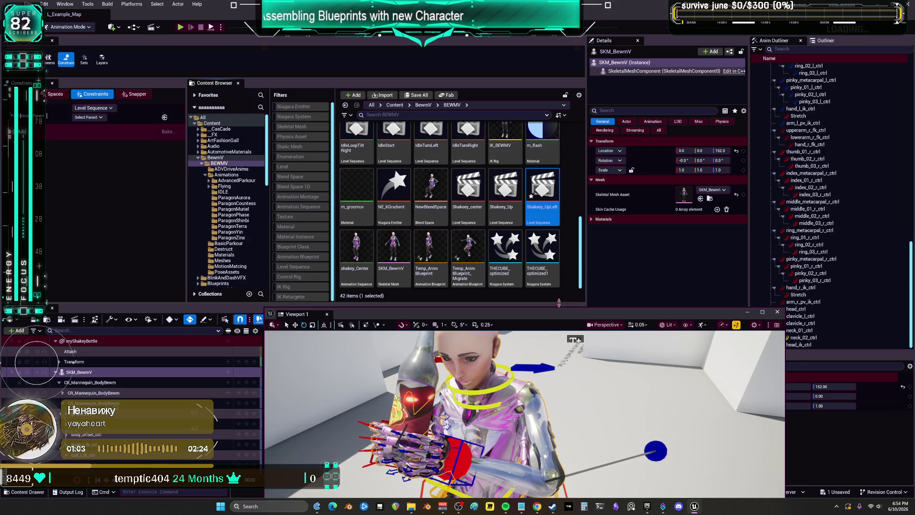
{"action": "right_click", "coordinate": [506, 182]}
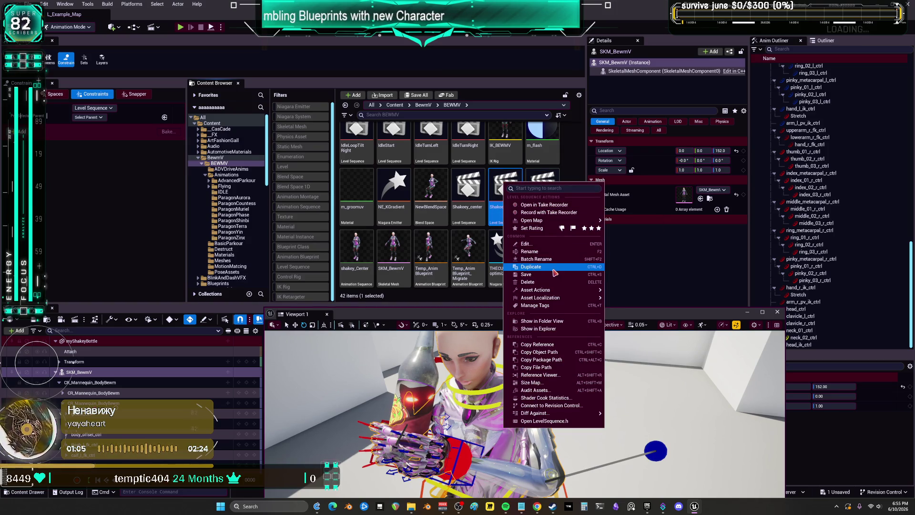
{"action": "left_click", "coordinate": [555, 267]}
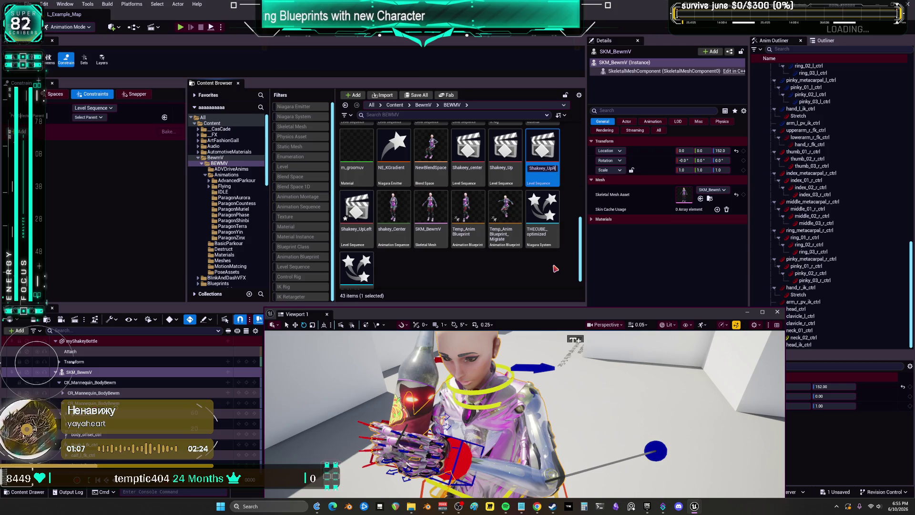
{"action": "type", "text": "ight"}
{"action": "key", "text": "Return"}
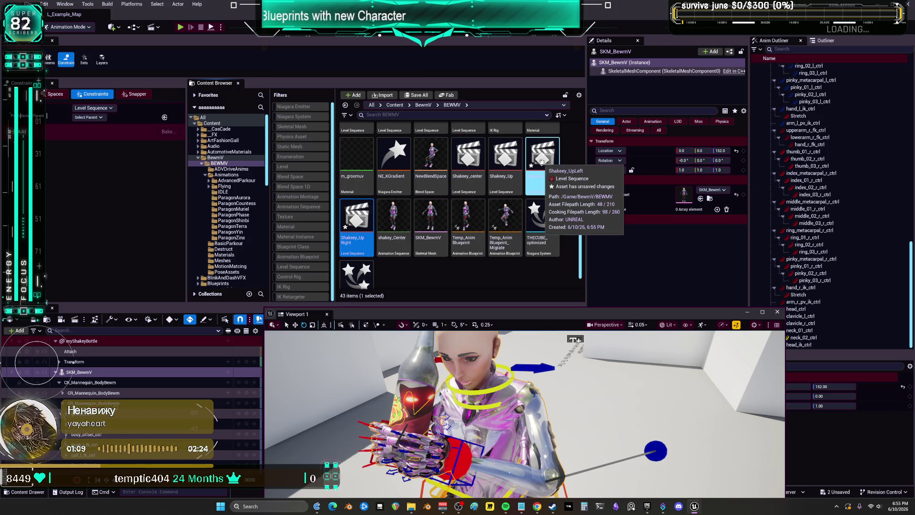
{"action": "left_click", "coordinate": [545, 159]}
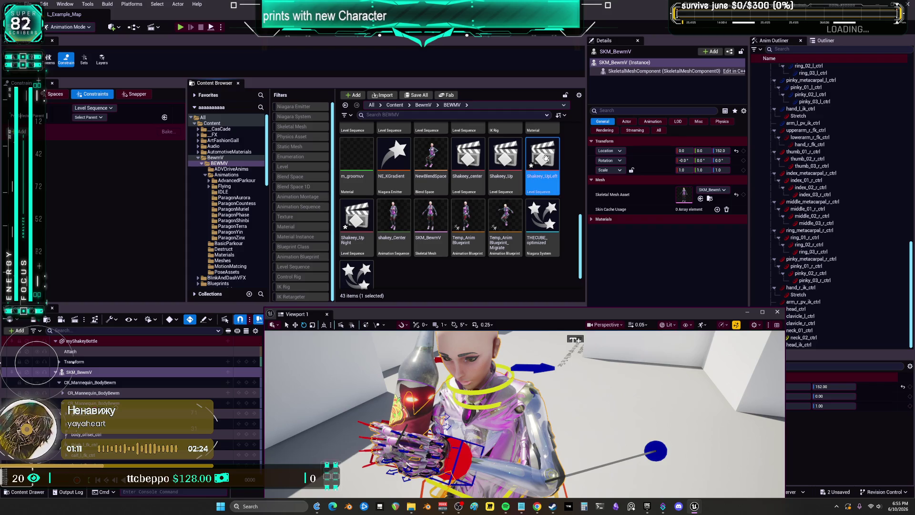
{"action": "left_click_drag", "start_coordinate": [497, 360], "coordinate": [497, 359]}
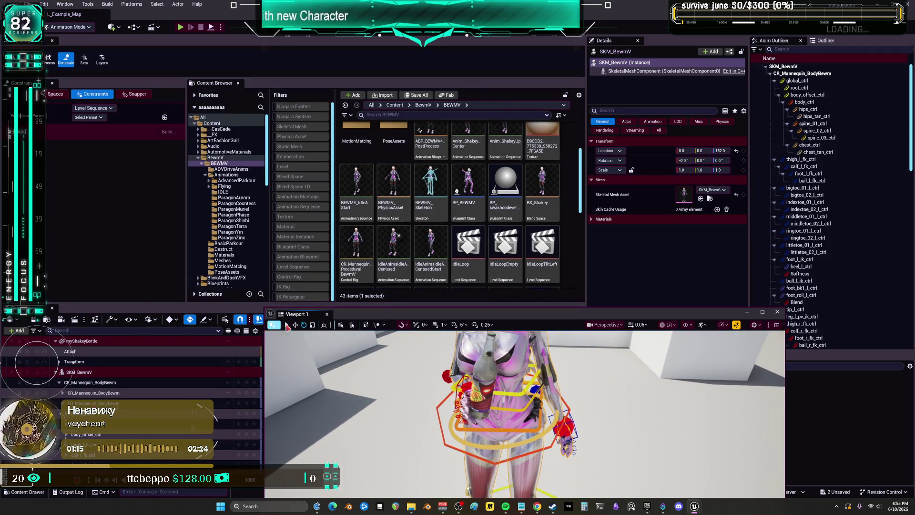
Advance the Sequencer playhead a couple of frames and restore the character viewport.
{"action": "left_click", "coordinate": [373, 315]}
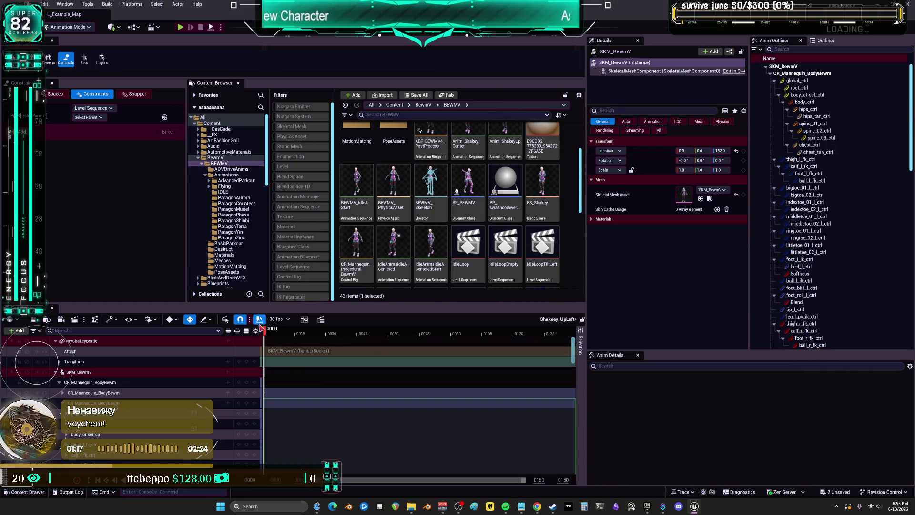
{"action": "left_click_drag", "start_coordinate": [261, 328], "coordinate": [271, 332]}
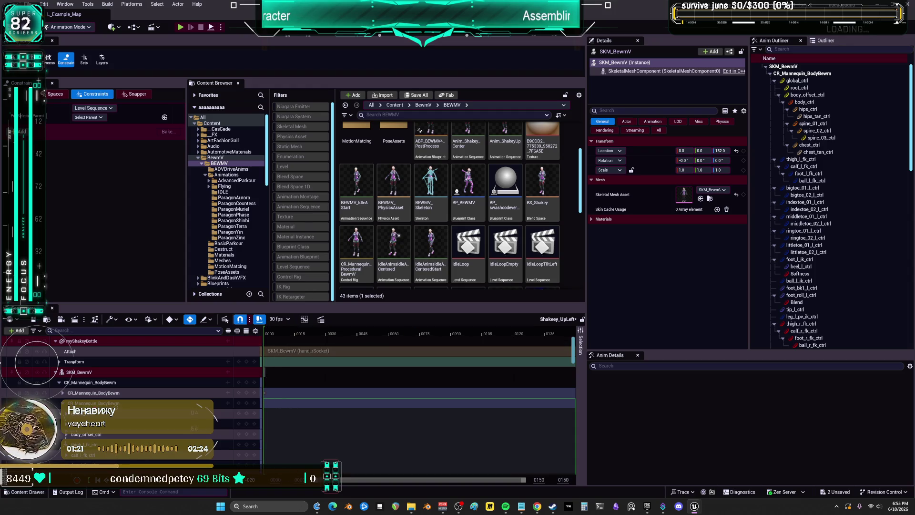
{"action": "left_click", "coordinate": [73, 362]}
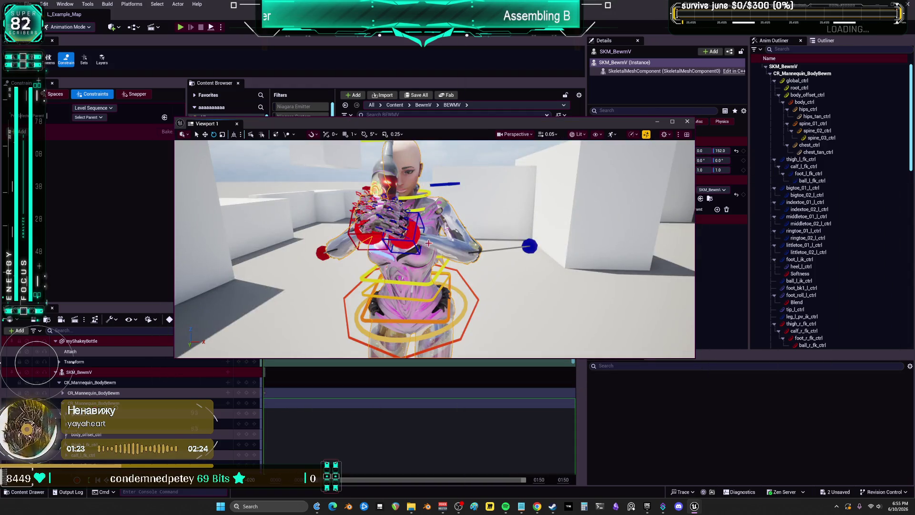
{"action": "scroll", "coordinate": [400, 265], "scroll_direction": "up", "scroll_amount": 5}
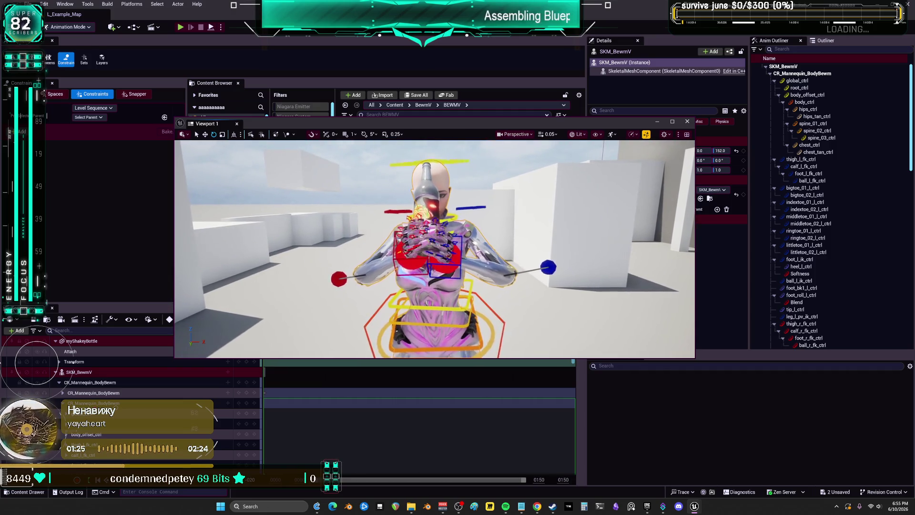
Select hand_r_ik_ctrl and hand_l_ik_ctrl and shift them to the right, undoing once.
{"action": "left_click", "coordinate": [466, 277]}
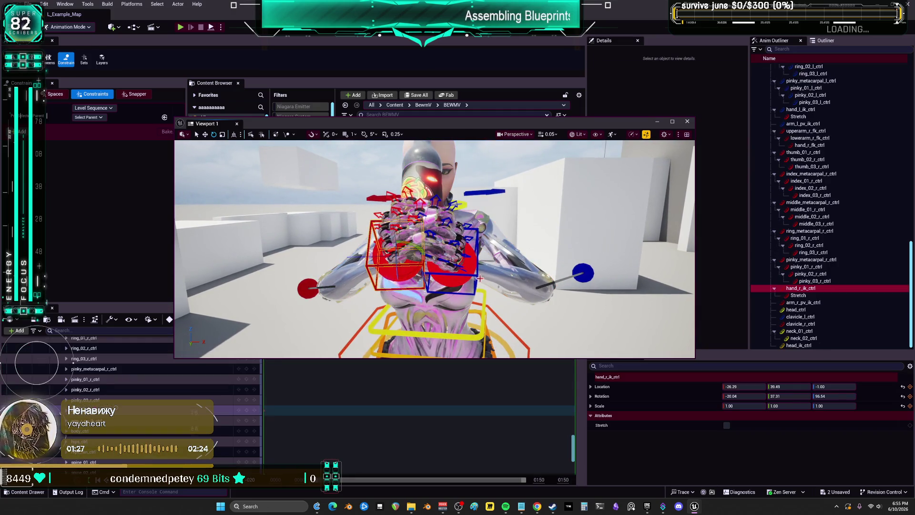
{"action": "left_click", "coordinate": [476, 275], "text": "ctrl"}
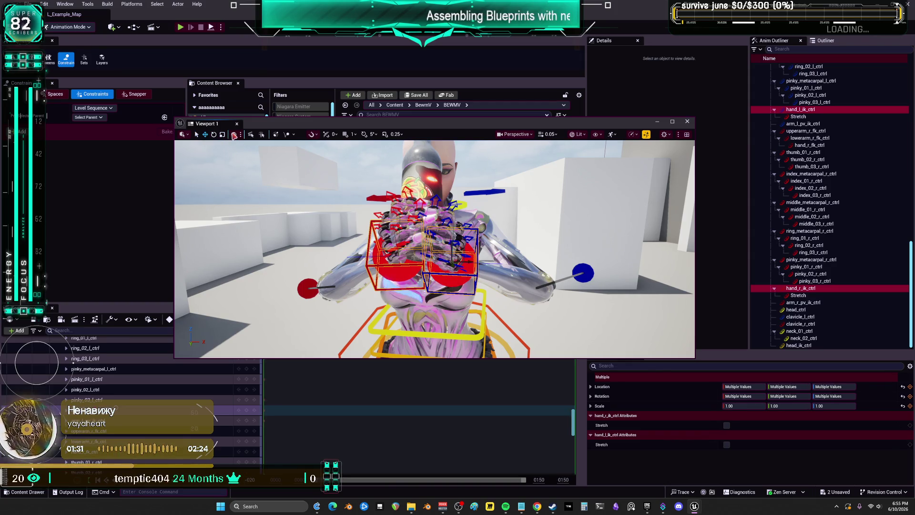
{"action": "mouse_move", "coordinate": [468, 262]}
{"action": "left_mouse_down"}
{"action": "mouse_move", "coordinate": [512, 265]}
{"action": "mouse_move", "coordinate": [519, 249]}
{"action": "left_mouse_up"}
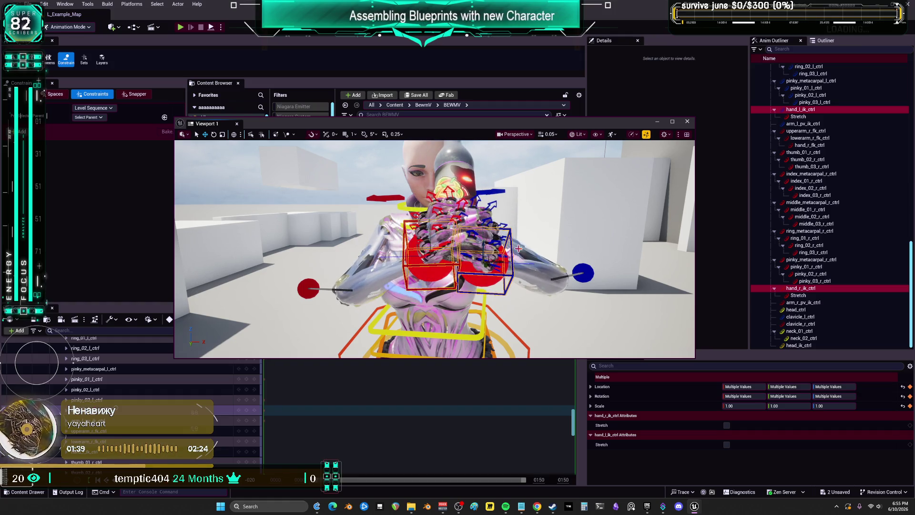
{"action": "key", "text": "ctrl+z"}
In fullscreen, shift both hands and the bottle right, raise the left elbow, lower the right.
{"action": "key", "text": "F11"}
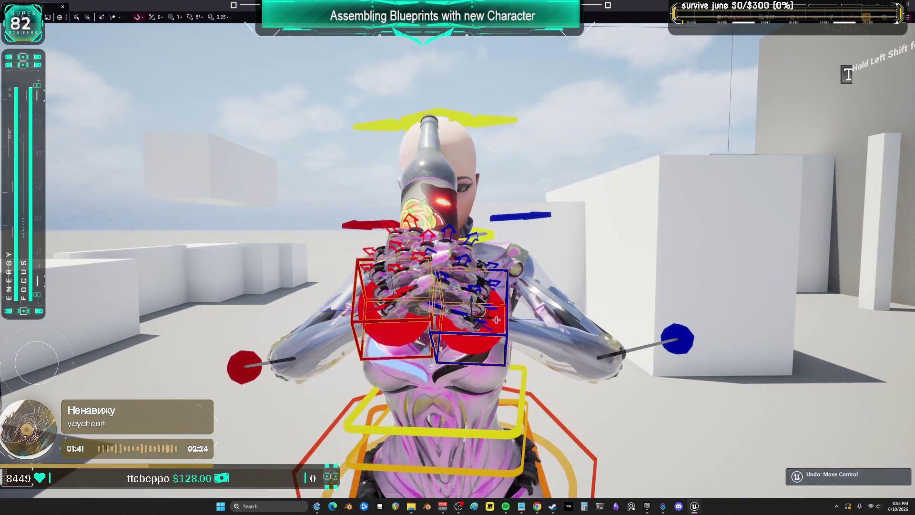
{"action": "mouse_move", "coordinate": [490, 316]}
{"action": "left_mouse_down"}
{"action": "mouse_move", "coordinate": [572, 315]}
{"action": "mouse_move", "coordinate": [336, 319]}
{"action": "mouse_move", "coordinate": [575, 330]}
{"action": "mouse_move", "coordinate": [515, 341]}
{"action": "mouse_move", "coordinate": [541, 337]}
{"action": "left_mouse_up"}
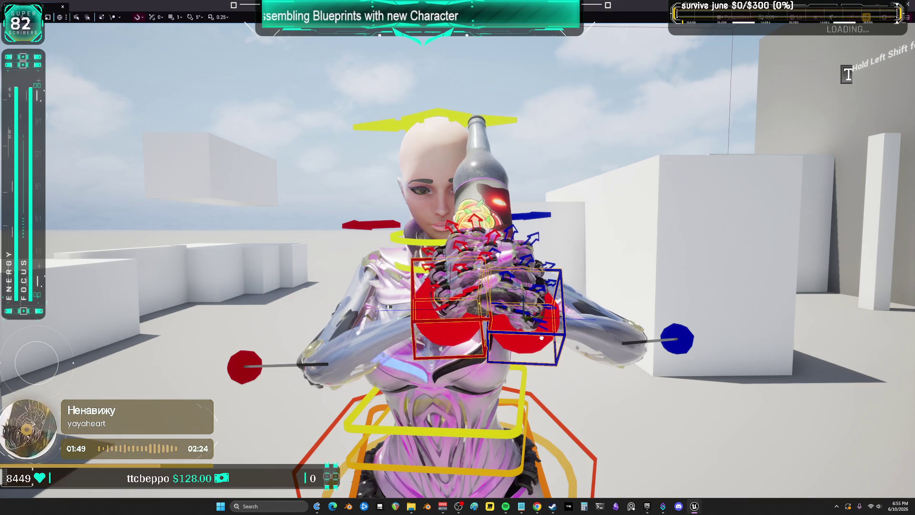
{"action": "left_click", "coordinate": [243, 367]}
{"action": "left_click_drag", "start_coordinate": [243, 350], "coordinate": [246, 297]}
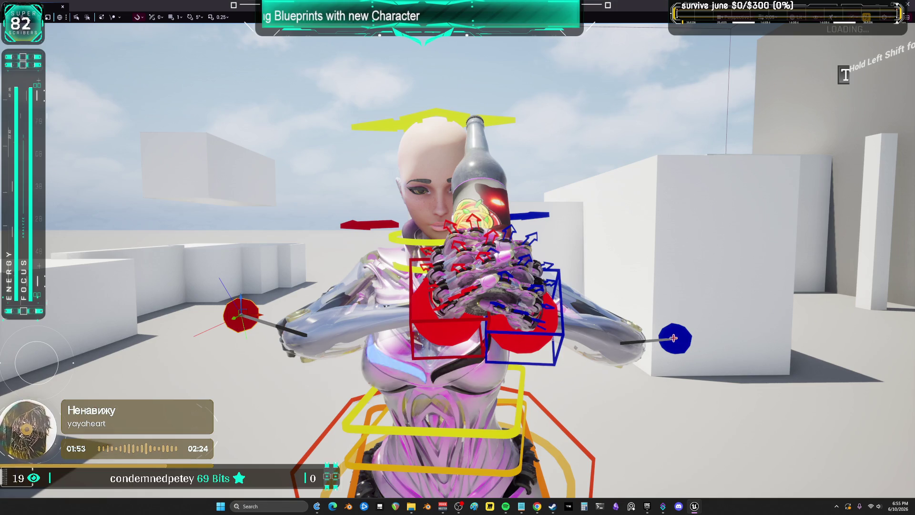
{"action": "left_click_drag", "start_coordinate": [675, 322], "coordinate": [675, 341]}
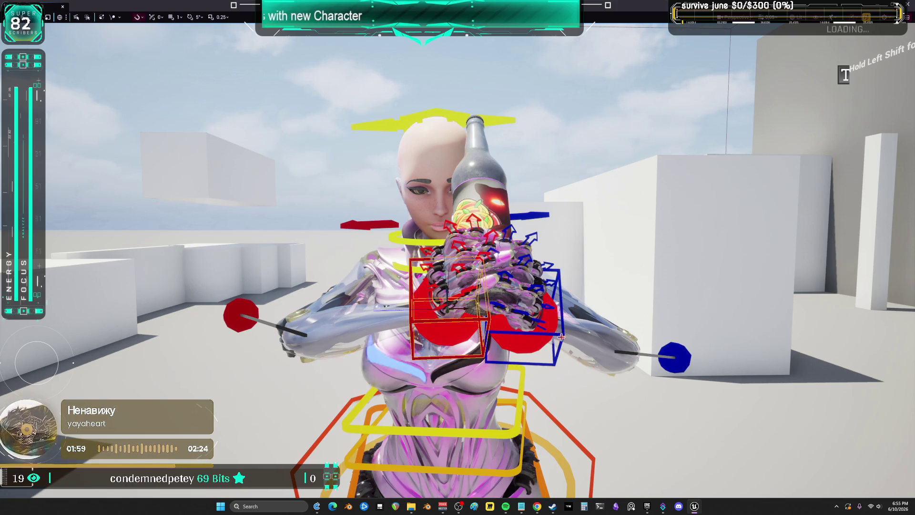
{"action": "left_click_drag", "start_coordinate": [509, 308], "coordinate": [512, 307]}
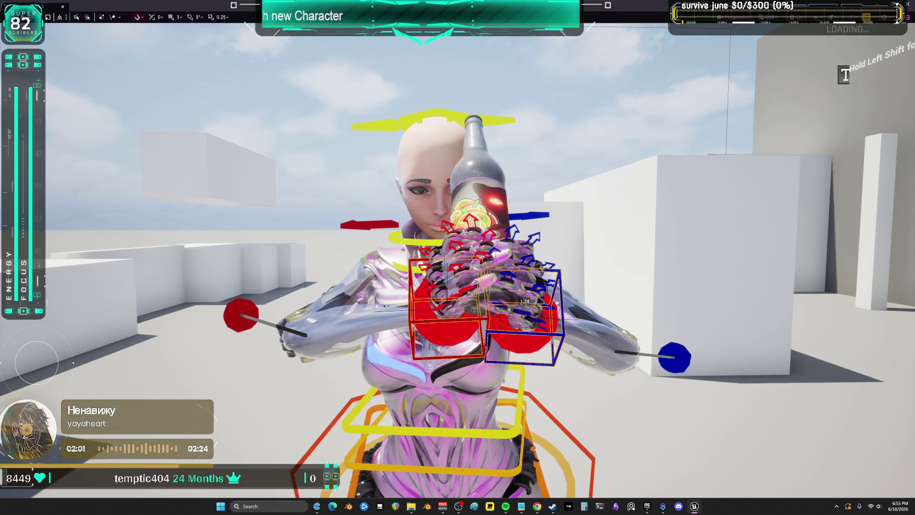
{"action": "key", "text": "ctrl+z"}
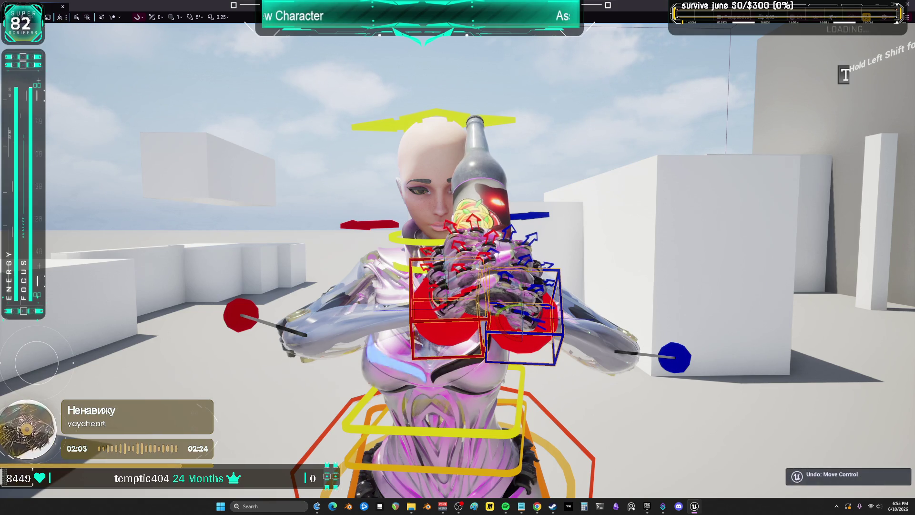
Tilt the hand holding the bottle and nudge it slightly down and left.
{"action": "left_click_drag", "start_coordinate": [509, 308], "coordinate": [553, 325]}
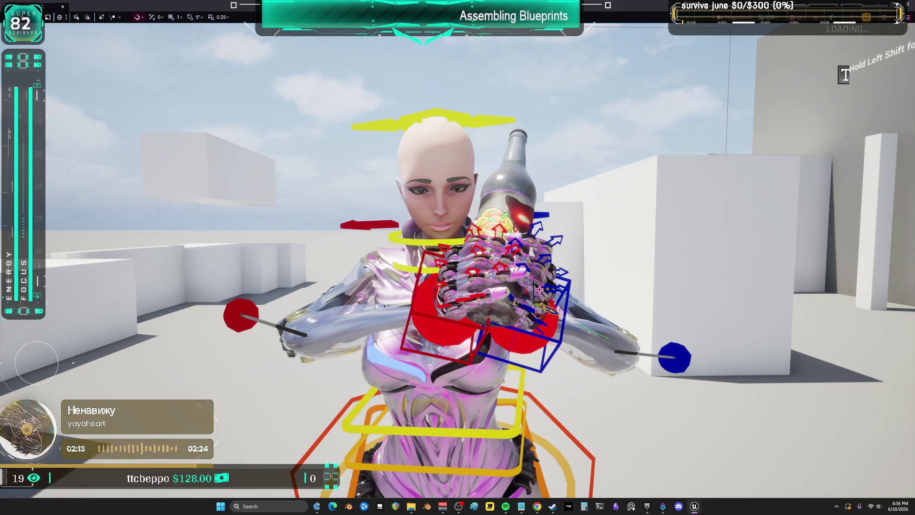
{"action": "left_click_drag", "start_coordinate": [536, 288], "coordinate": [435, 322]}
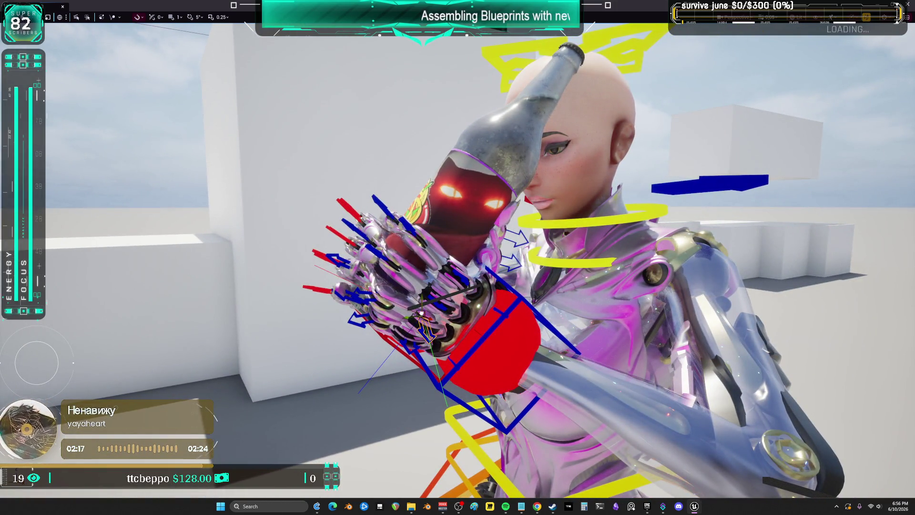
{"action": "key", "text": "ctrl+z"}
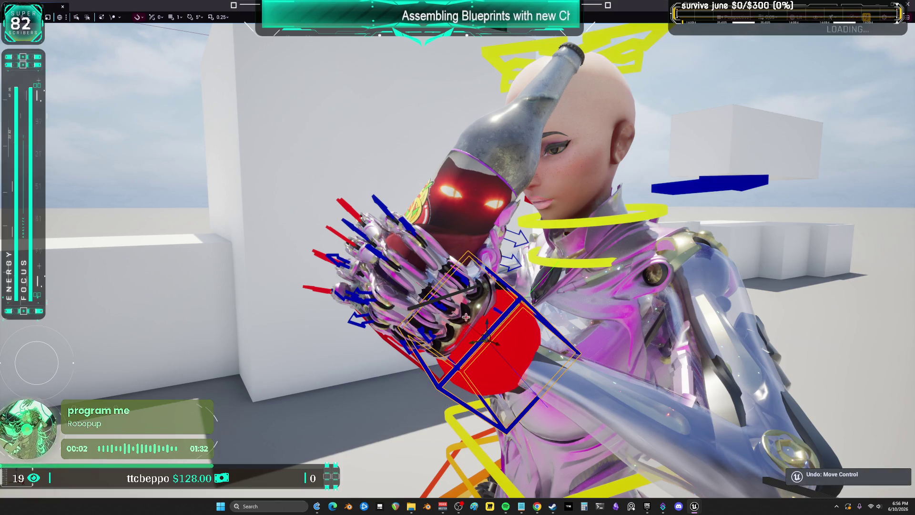
{"action": "mouse_move", "coordinate": [485, 337]}
{"action": "left_mouse_down"}
{"action": "mouse_move", "coordinate": [485, 352]}
{"action": "mouse_move", "coordinate": [530, 363]}
{"action": "mouse_move", "coordinate": [562, 391]}
{"action": "left_mouse_up"}
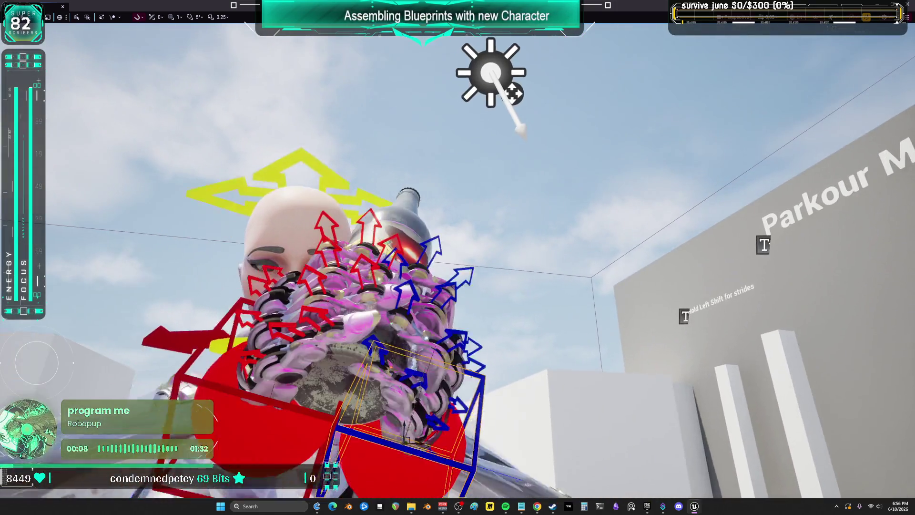
{"action": "scroll", "coordinate": [457, 257], "scroll_direction": "up", "scroll_amount": 2}
{"action": "mouse_move", "coordinate": [457, 257]}
{"action": "left_mouse_down"}
{"action": "mouse_move", "coordinate": [586, 274]}
{"action": "mouse_move", "coordinate": [591, 295]}
{"action": "mouse_move", "coordinate": [629, 305]}
{"action": "mouse_move", "coordinate": [507, 266]}
{"action": "left_mouse_up"}
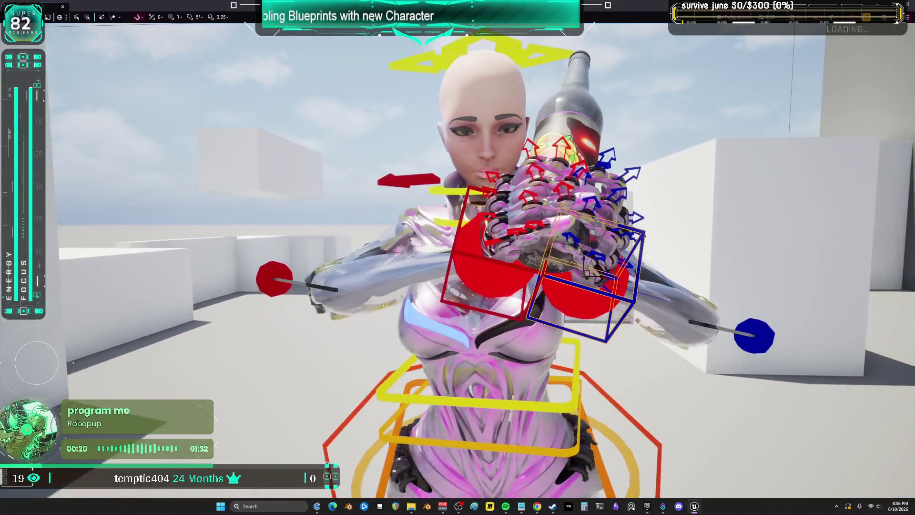
{"action": "scroll", "coordinate": [492, 284], "scroll_direction": "down", "scroll_amount": 5}
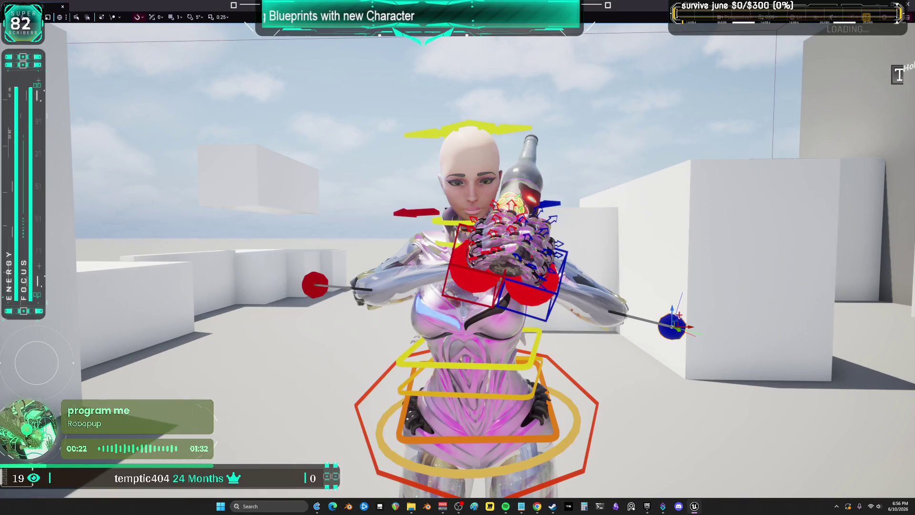
{"action": "left_click_drag", "start_coordinate": [508, 266], "coordinate": [420, 268]}
Move the right elbow up and left, rotate the head slightly, and reposition the left elbow.
{"action": "mouse_move", "coordinate": [732, 458]}
{"action": "left_mouse_down"}
{"action": "mouse_move", "coordinate": [722, 436]}
{"action": "mouse_move", "coordinate": [656, 383]}
{"action": "mouse_move", "coordinate": [696, 413]}
{"action": "left_mouse_up"}
{"action": "left_click_drag", "start_coordinate": [572, 286], "coordinate": [405, 286]}
{"action": "left_click_drag", "start_coordinate": [524, 191], "coordinate": [463, 77]}
{"action": "left_click_drag", "start_coordinate": [515, 230], "coordinate": [476, 220]}
{"action": "left_click", "coordinate": [437, 211]}
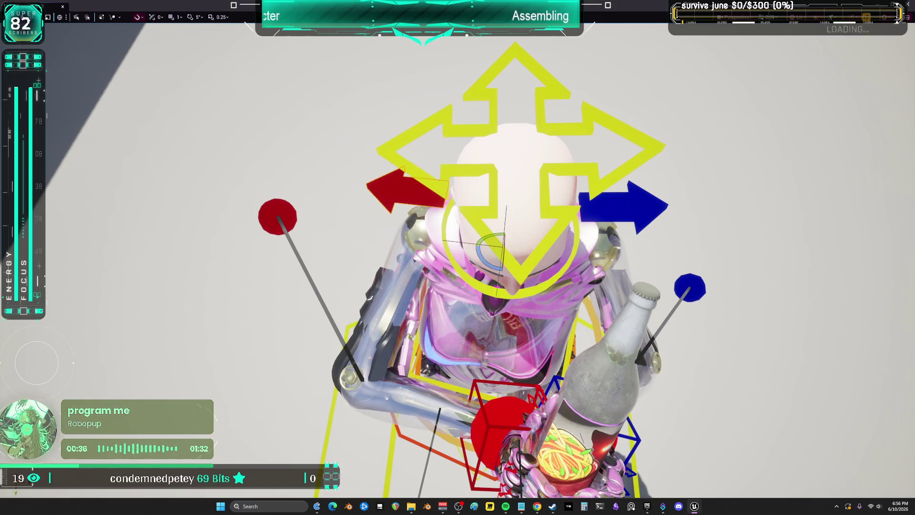
{"action": "left_click_drag", "start_coordinate": [502, 266], "coordinate": [529, 249]}
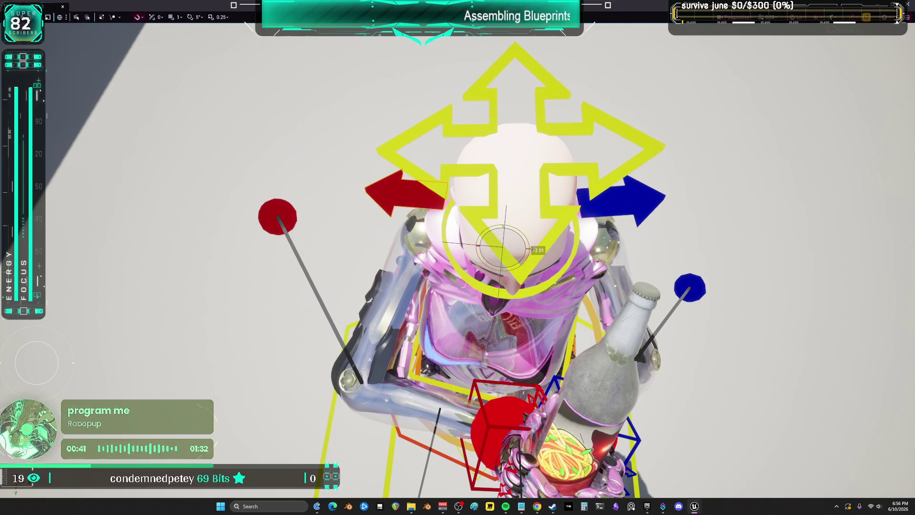
{"action": "left_click", "coordinate": [286, 224]}
{"action": "mouse_move", "coordinate": [304, 235]}
{"action": "left_mouse_down"}
{"action": "mouse_move", "coordinate": [286, 290]}
{"action": "mouse_move", "coordinate": [307, 223]}
{"action": "mouse_move", "coordinate": [294, 268]}
{"action": "mouse_move", "coordinate": [305, 235]}
{"action": "left_mouse_up"}
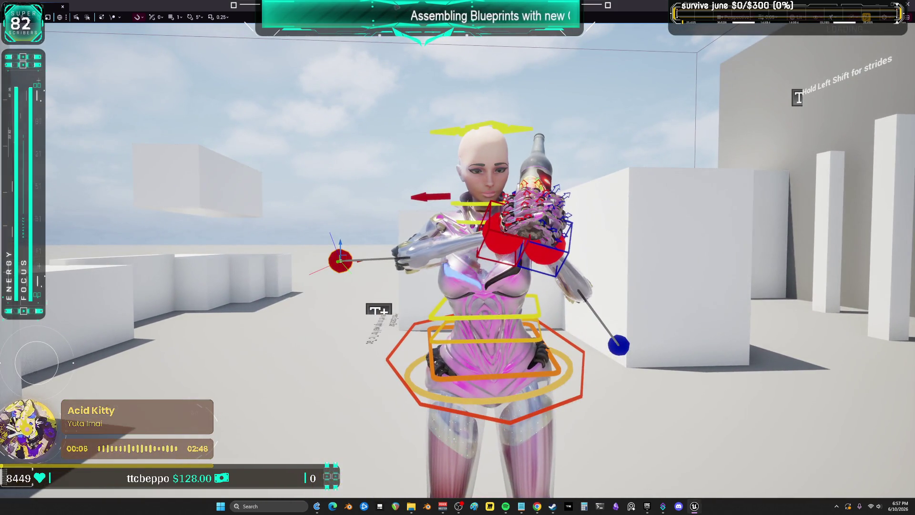
Bake SKM_BewmV to Anim_ShakeyUpRight with morph targets and attribute curves excluded from export.
{"action": "key", "text": "F11"}
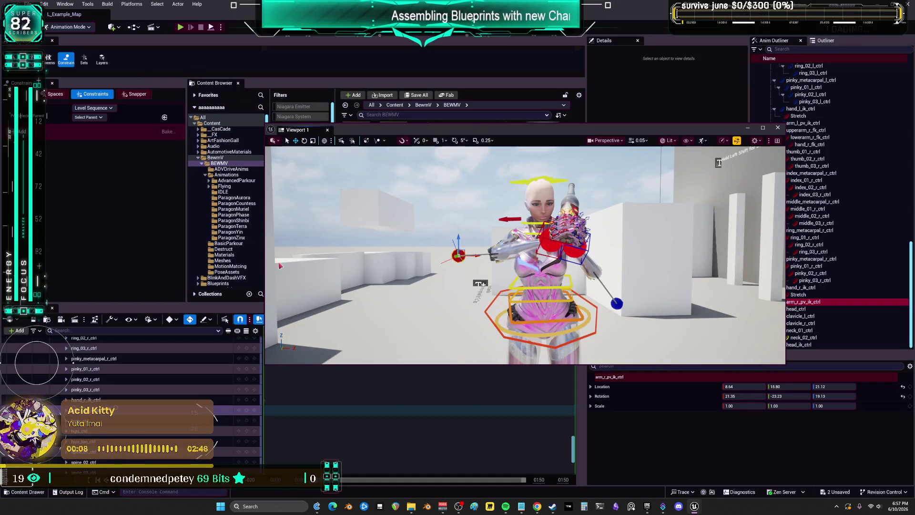
{"action": "scroll", "coordinate": [188, 390], "scroll_direction": "up", "scroll_amount": 10}
{"action": "scroll", "coordinate": [175, 352], "scroll_direction": "up", "scroll_amount": 10}
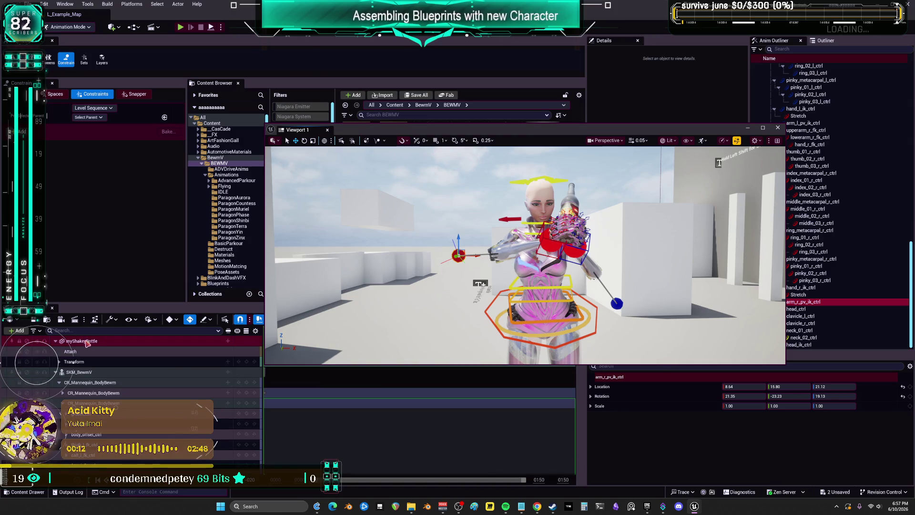
{"action": "right_click", "coordinate": [88, 372]}
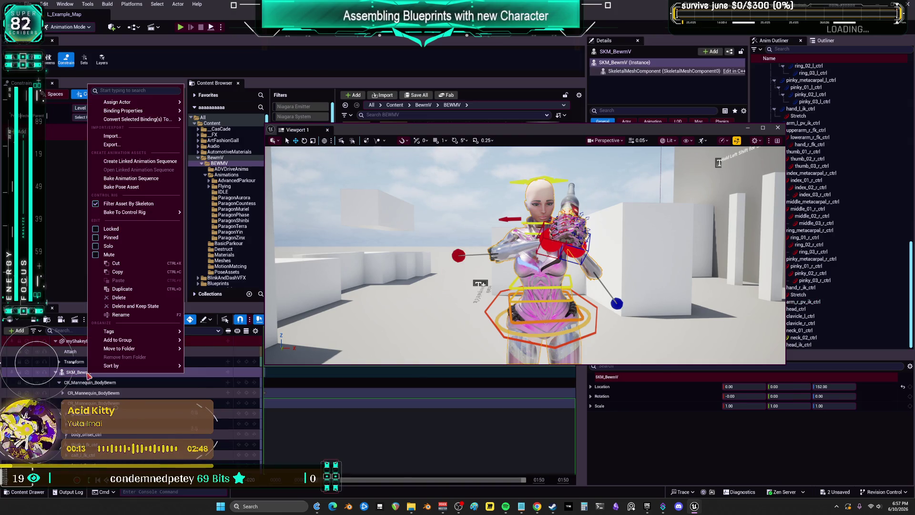
{"action": "left_click", "coordinate": [146, 179]}
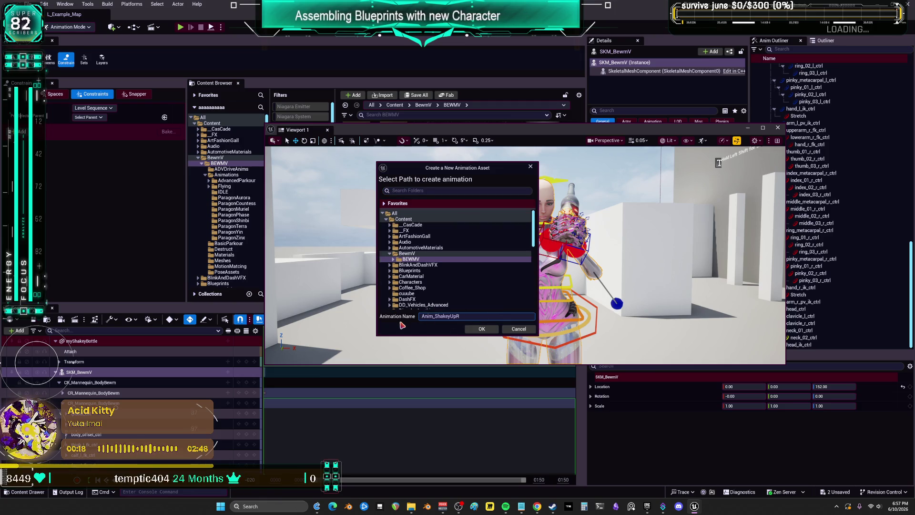
{"action": "left_click", "coordinate": [490, 331]}
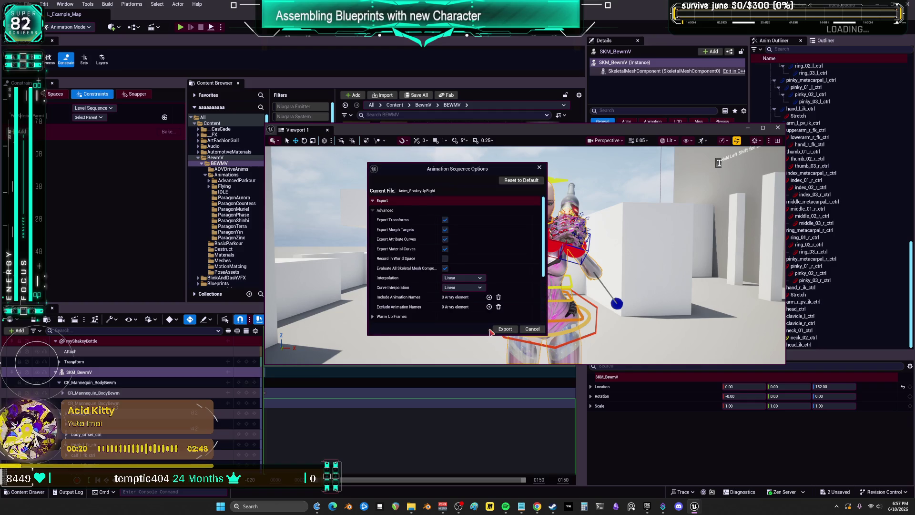
{"action": "left_click", "coordinate": [445, 239]}
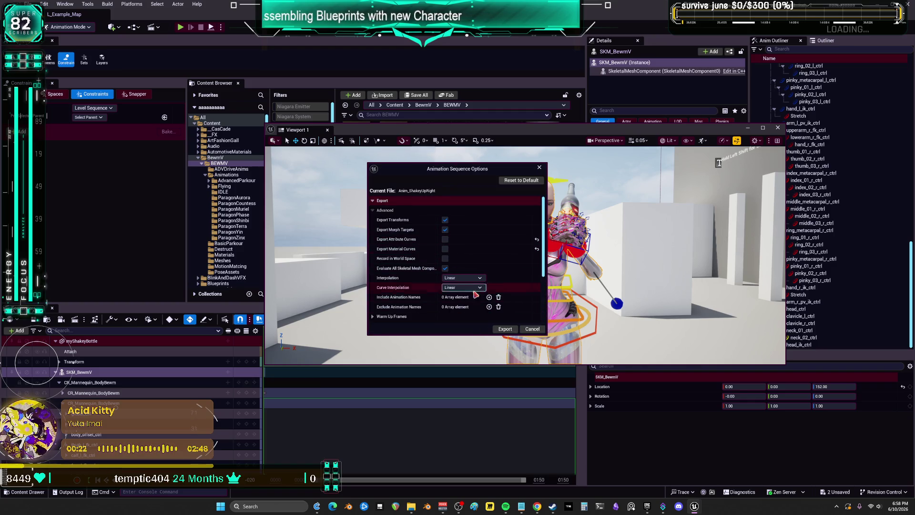
{"action": "left_click", "coordinate": [445, 230]}
{"action": "left_click", "coordinate": [505, 329]}
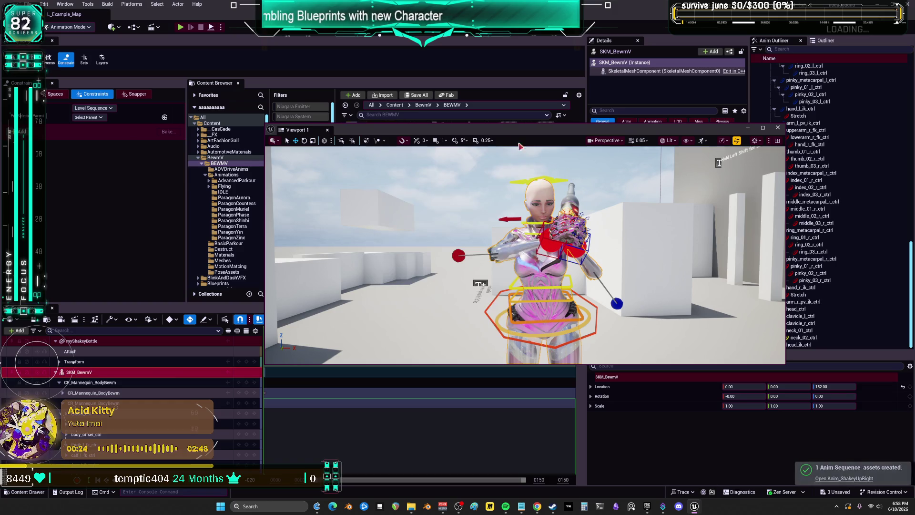
{"action": "left_click_drag", "start_coordinate": [578, 134], "coordinate": [582, 295]}
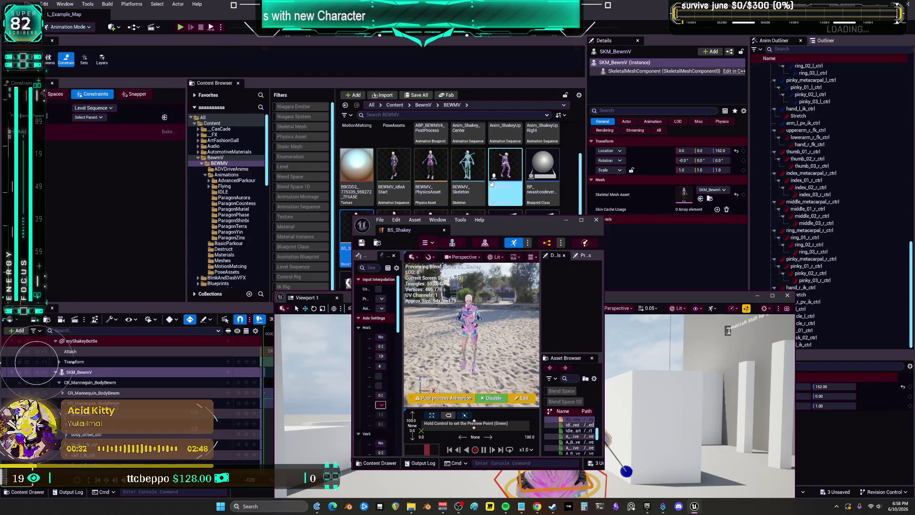
Drop Anim_ShakeyUpRight into BS_Shakey and place its sample at the bottom-right corner (100, 100).
{"action": "scroll", "coordinate": [489, 182], "scroll_direction": "up", "scroll_amount": 1}
{"action": "left_click_drag", "start_coordinate": [543, 165], "coordinate": [501, 430]}
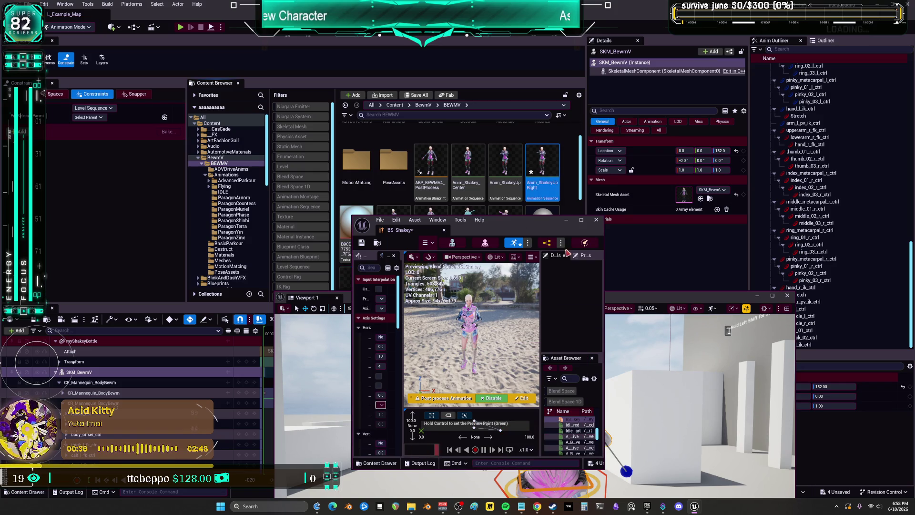
{"action": "left_click", "coordinate": [580, 222]}
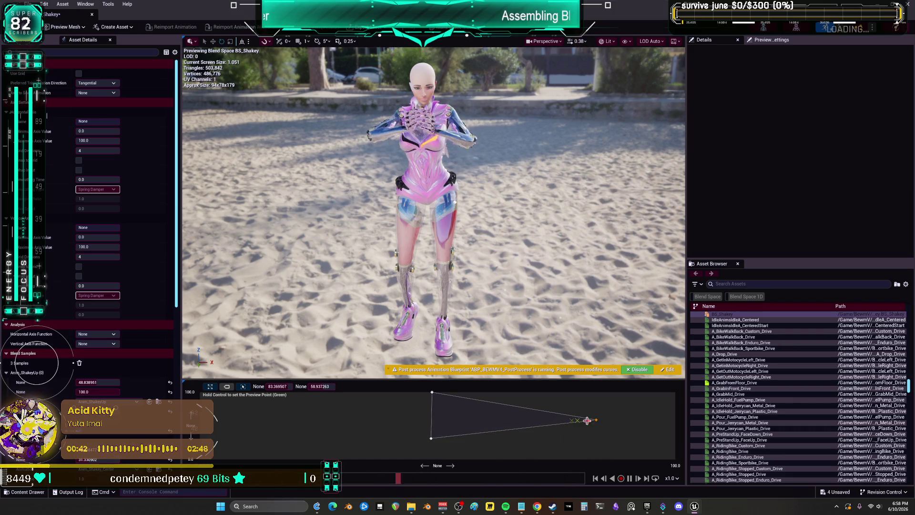
{"action": "left_click_drag", "start_coordinate": [432, 440], "coordinate": [436, 464]}
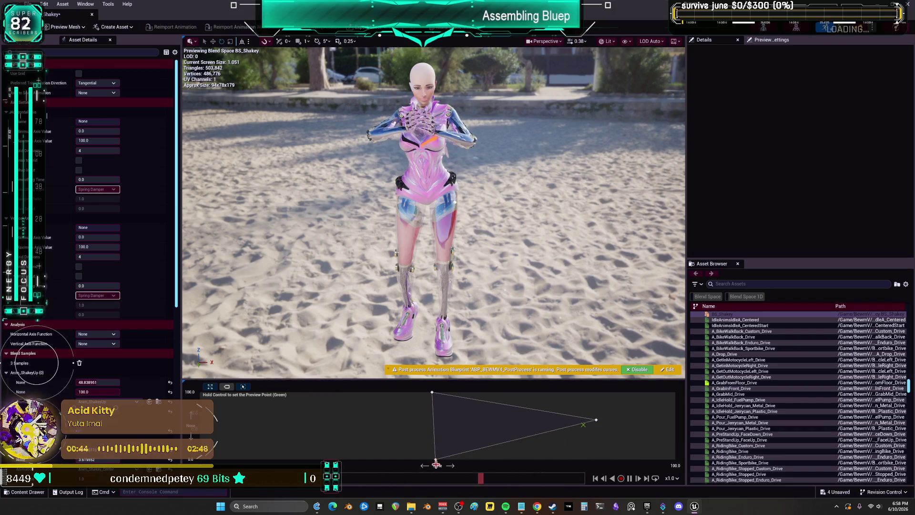
{"action": "mouse_move", "coordinate": [598, 420]}
{"action": "left_mouse_down"}
{"action": "mouse_move", "coordinate": [690, 472]}
{"action": "mouse_move", "coordinate": [675, 453]}
{"action": "mouse_move", "coordinate": [676, 392]}
{"action": "left_mouse_up"}
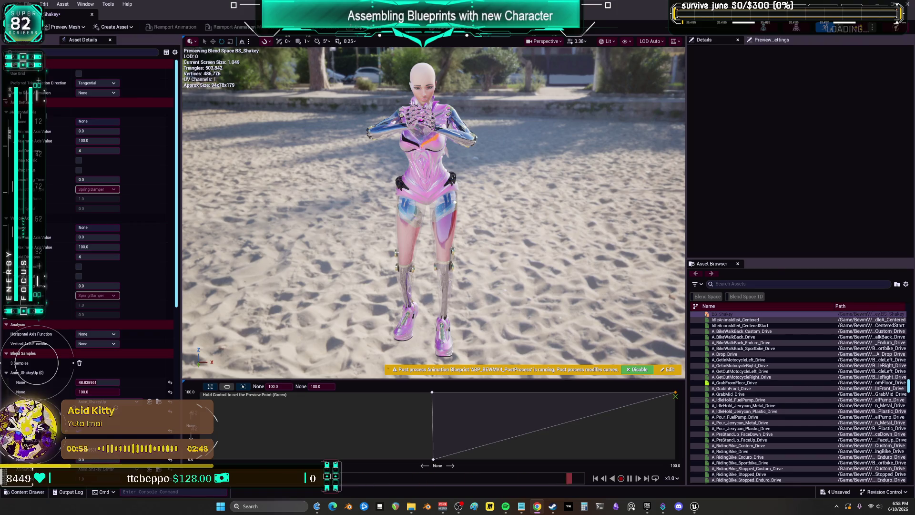
{"action": "key", "text": "super+Down"}
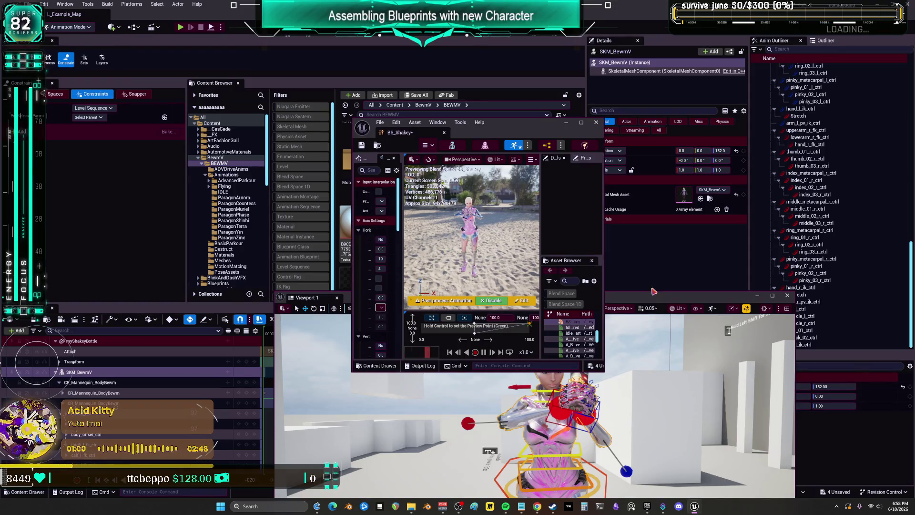
Select both hand IK controls and frame the view on the character's hands.
{"action": "left_click_drag", "start_coordinate": [653, 291], "coordinate": [564, 68]}
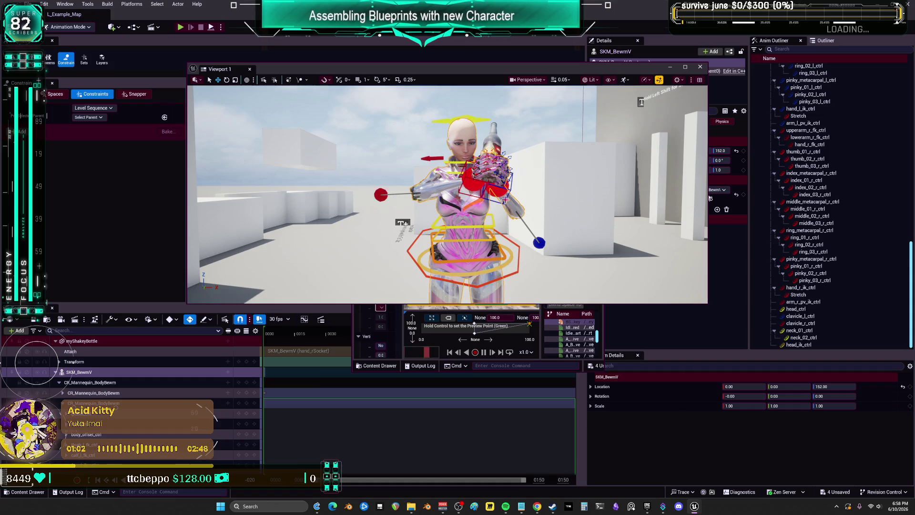
{"action": "left_click", "coordinate": [463, 173]}
{"action": "left_click", "coordinate": [464, 180]}
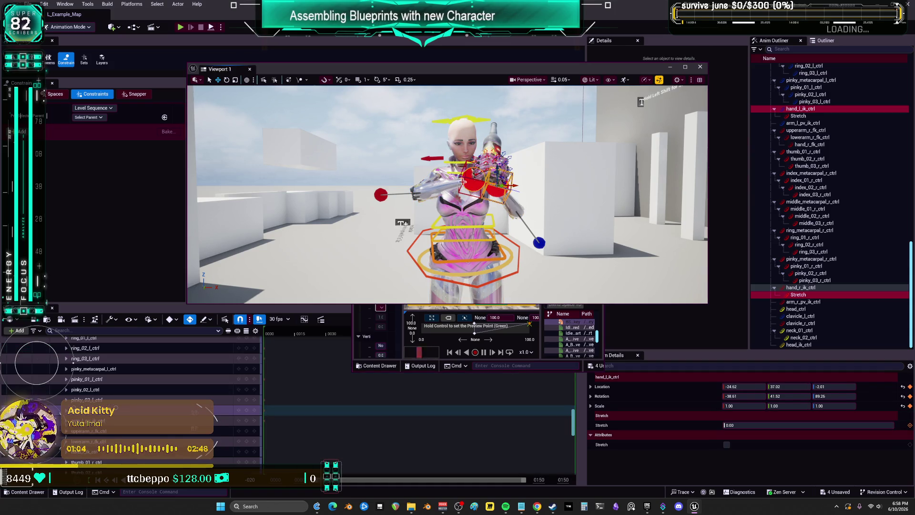
{"action": "scroll", "coordinate": [403, 223], "scroll_direction": "down", "scroll_amount": 5}
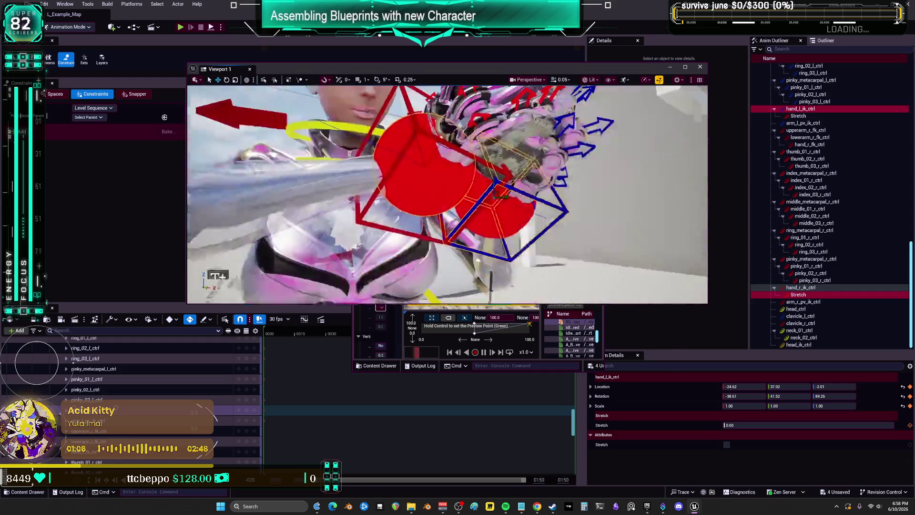
{"action": "scroll", "coordinate": [448, 194], "scroll_direction": "up", "scroll_amount": 5}
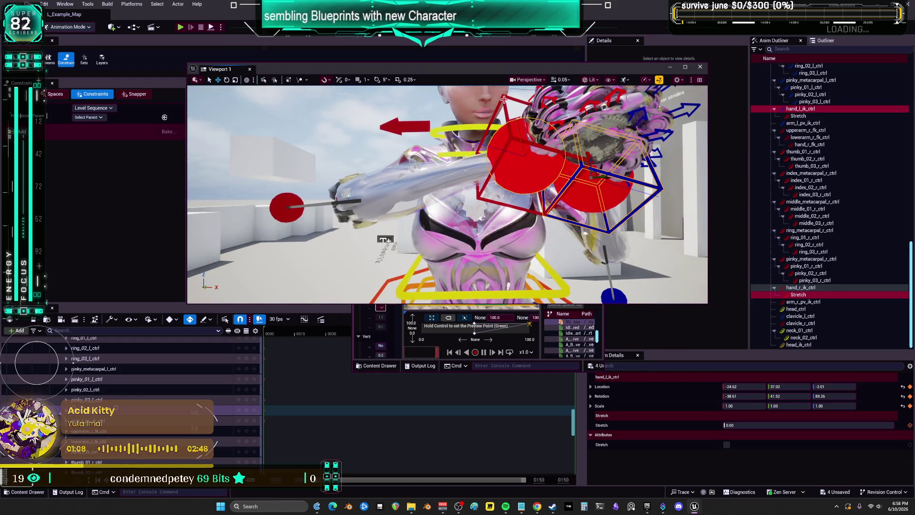
{"action": "left_click", "coordinate": [652, 172]}
{"action": "left_click", "coordinate": [660, 193], "text": "ctrl"}
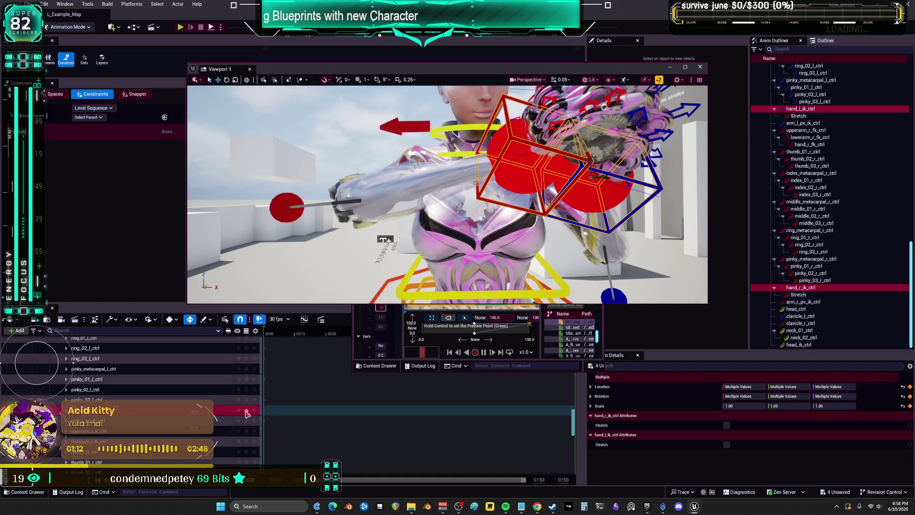
{"action": "scroll", "coordinate": [221, 408], "scroll_direction": "down", "scroll_amount": 10}
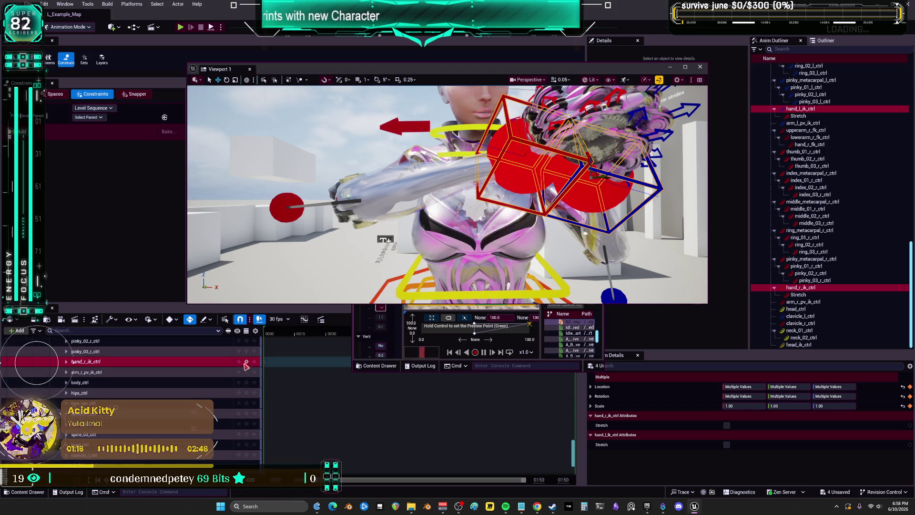
{"action": "key", "text": "f"}
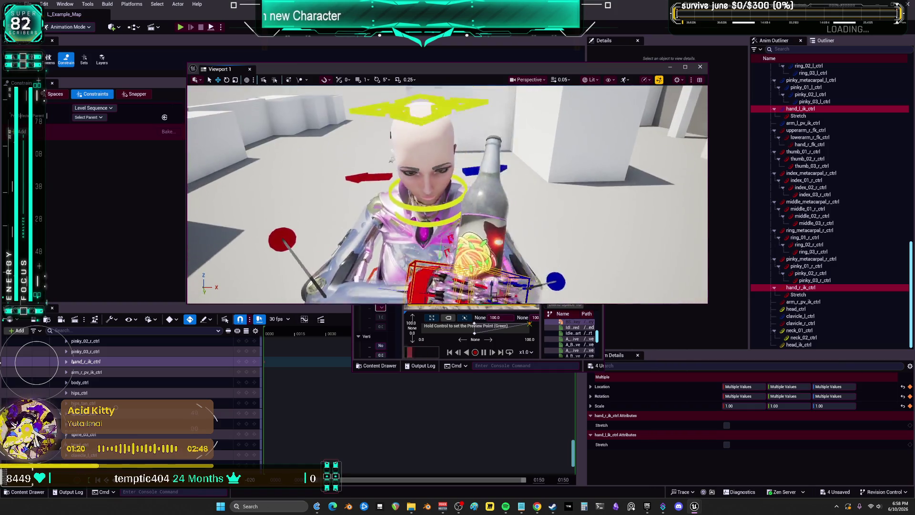
Set keys on clavicle_r_ctrl, arm_r_pv_ik_ctrl and arm_l_pv_ik_ctrl.
{"action": "left_click", "coordinate": [497, 236]}
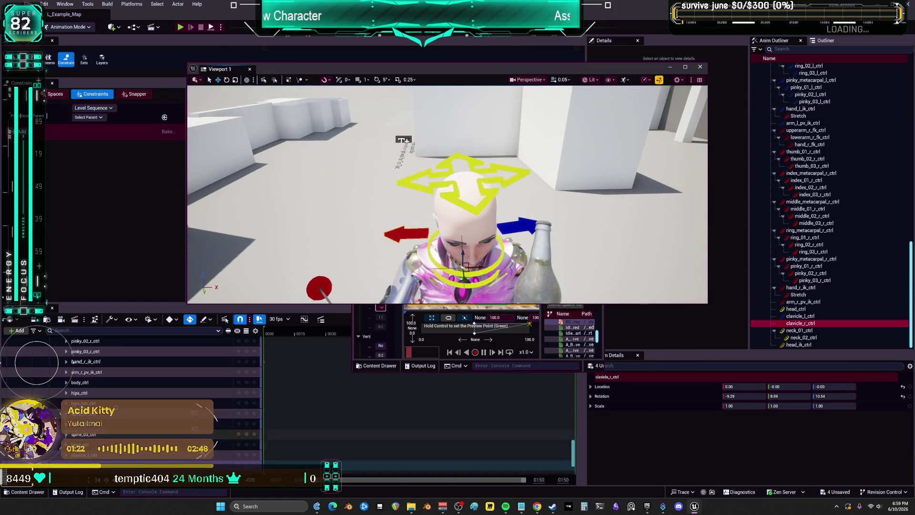
{"action": "left_click", "coordinate": [247, 466]}
{"action": "left_click", "coordinate": [519, 245]}
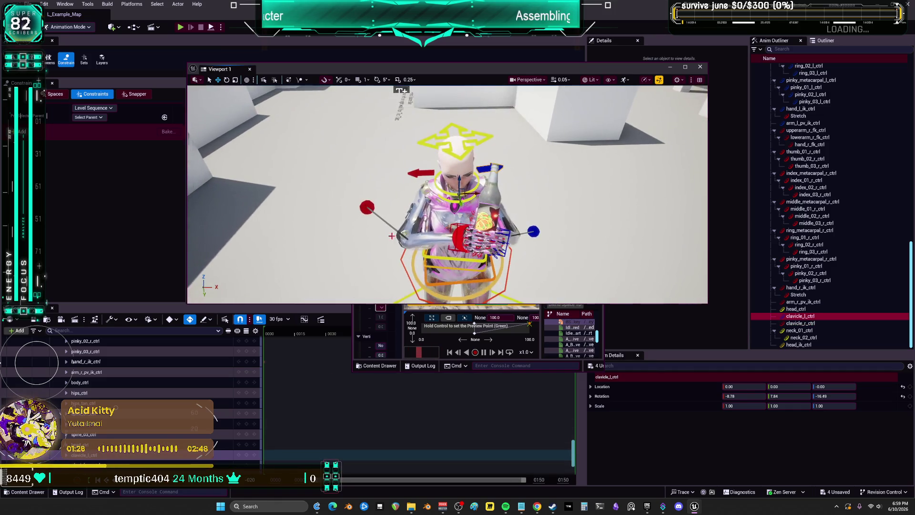
{"action": "left_click", "coordinate": [367, 207]}
{"action": "left_click", "coordinate": [246, 372]}
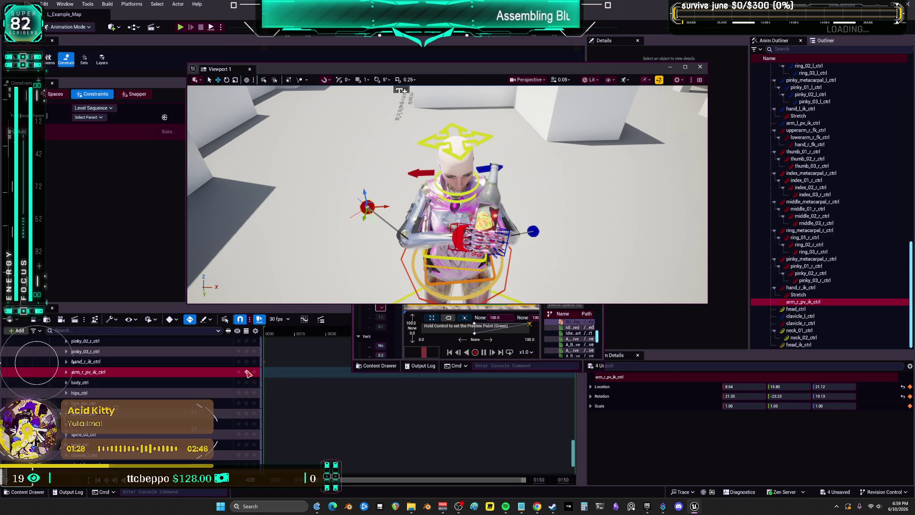
{"action": "left_click", "coordinate": [533, 232]}
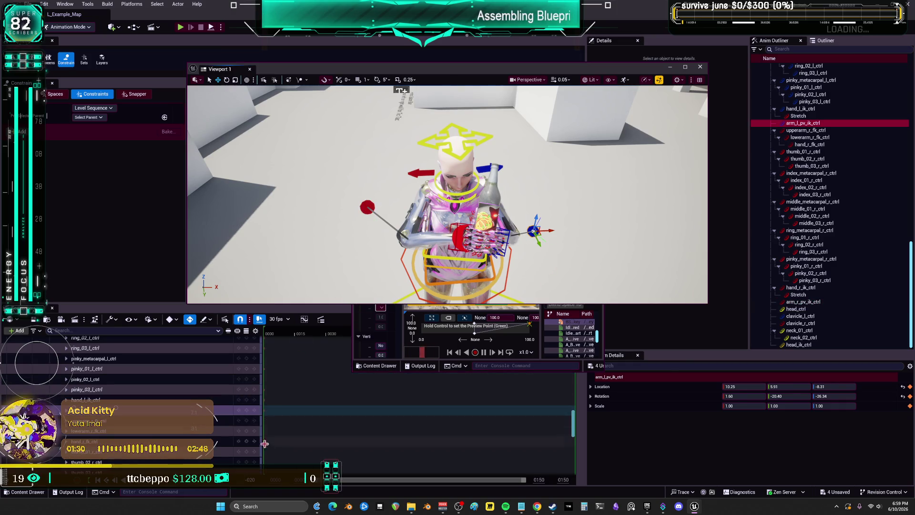
{"action": "left_click", "coordinate": [247, 412]}
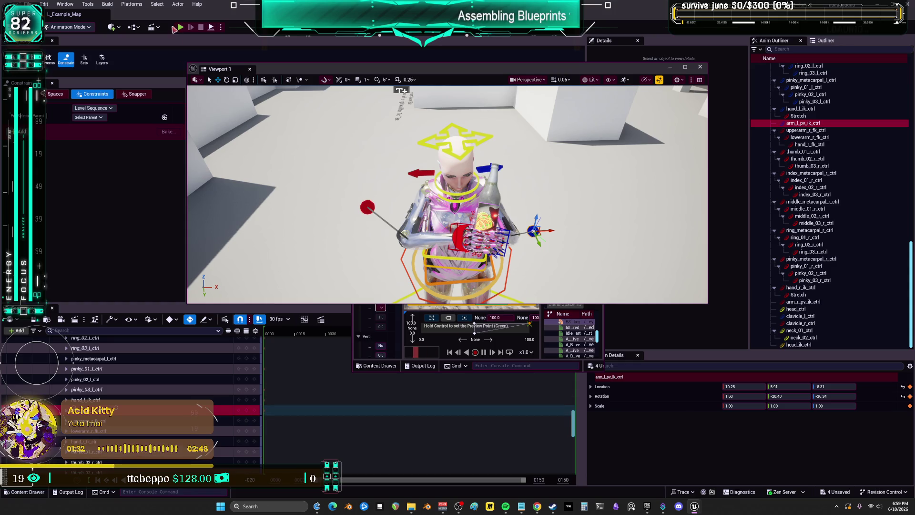
Move the viewport and BS_Shakey editor aside to reveal the BEWMV folder contents.
{"action": "left_click_drag", "start_coordinate": [355, 76], "coordinate": [330, 282]}
{"action": "left_click_drag", "start_coordinate": [536, 144], "coordinate": [708, 235]}
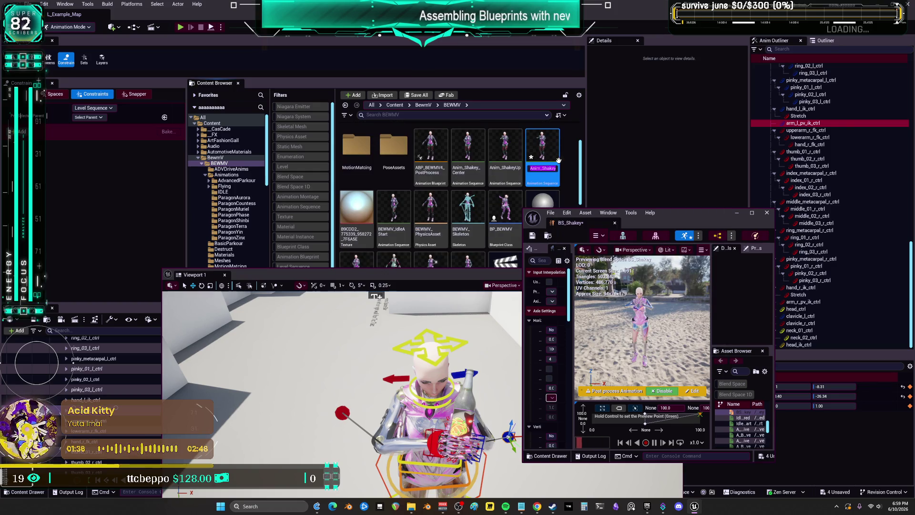
{"action": "mouse_move", "coordinate": [334, 275]}
{"action": "left_mouse_down"}
{"action": "mouse_move", "coordinate": [334, 196]}
{"action": "mouse_move", "coordinate": [478, 132]}
{"action": "left_mouse_up"}
{"action": "scroll", "coordinate": [249, 397], "scroll_direction": "down", "scroll_amount": 5}
{"action": "scroll", "coordinate": [239, 396], "scroll_direction": "up", "scroll_amount": 10}
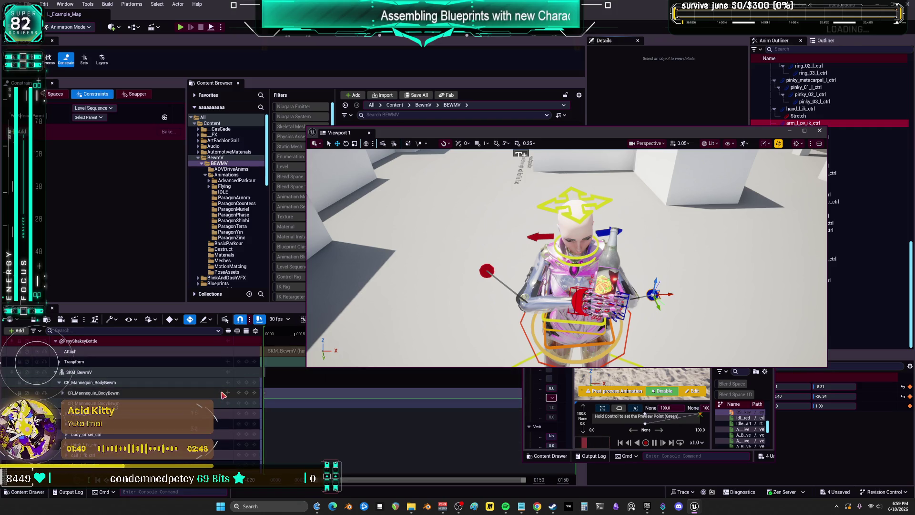
Bake the SKM_BewmV track over Anim_ShakeyUpRight, replacing it, then maximize the BS_Shakey editor.
{"action": "right_click", "coordinate": [121, 372]}
{"action": "left_click", "coordinate": [172, 180]}
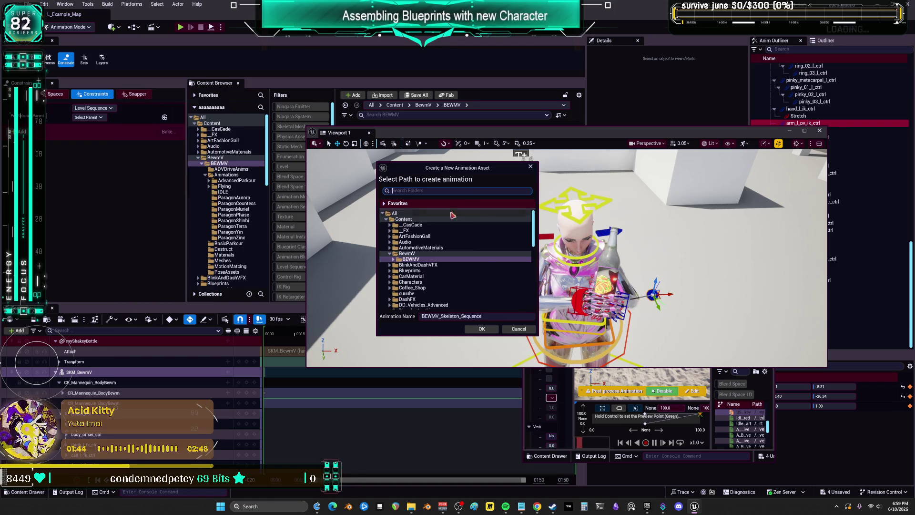
{"action": "type", "text": "Anim_ShakeyUpRight"}
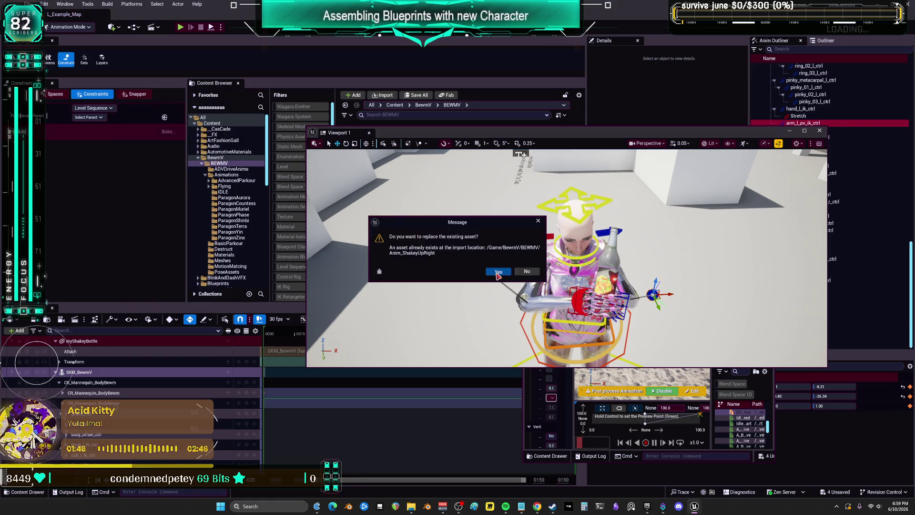
{"action": "left_click", "coordinate": [498, 275]}
{"action": "left_click", "coordinate": [506, 329]}
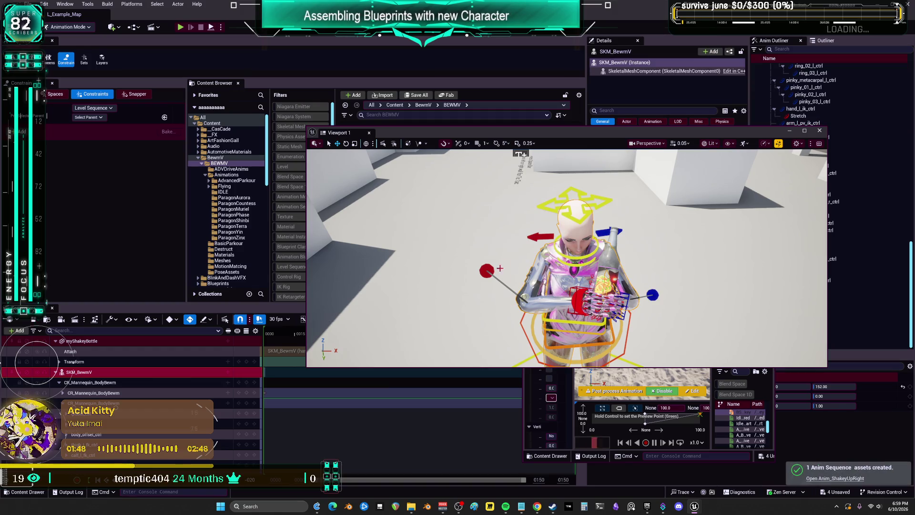
{"action": "left_click_drag", "start_coordinate": [604, 134], "coordinate": [325, 130]}
{"action": "double_click", "coordinate": [691, 213]}
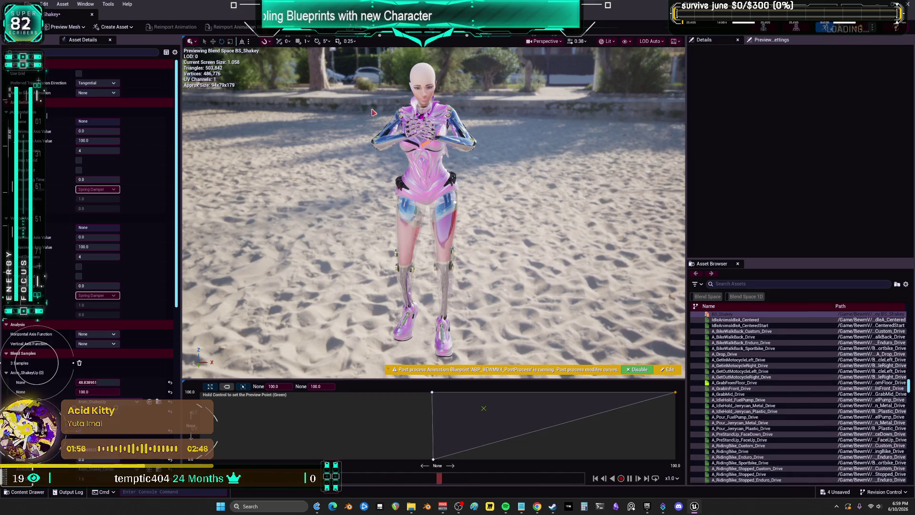
Open Anim_ShakeyUpRight from the Content Browser to check the re-baked pose.
{"action": "key", "text": "super+Down"}
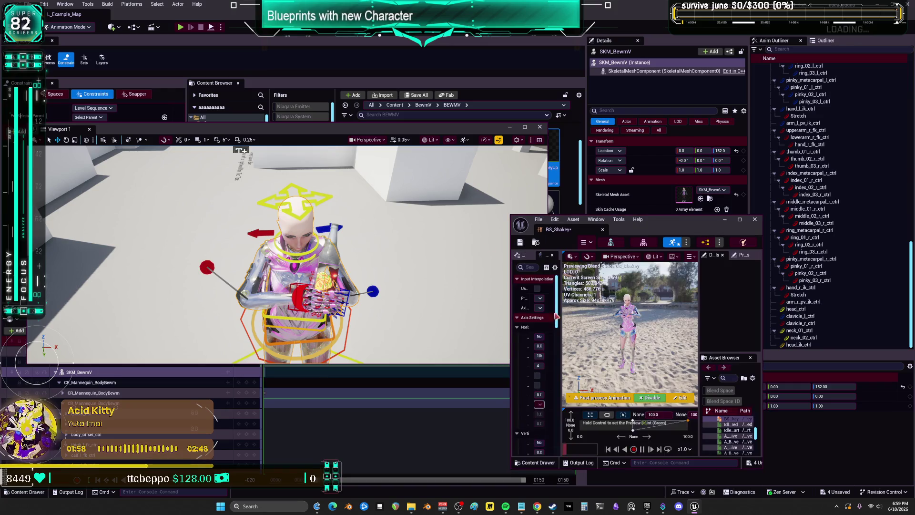
{"action": "left_click_drag", "start_coordinate": [455, 129], "coordinate": [682, 288]}
{"action": "left_click", "coordinate": [544, 148]}
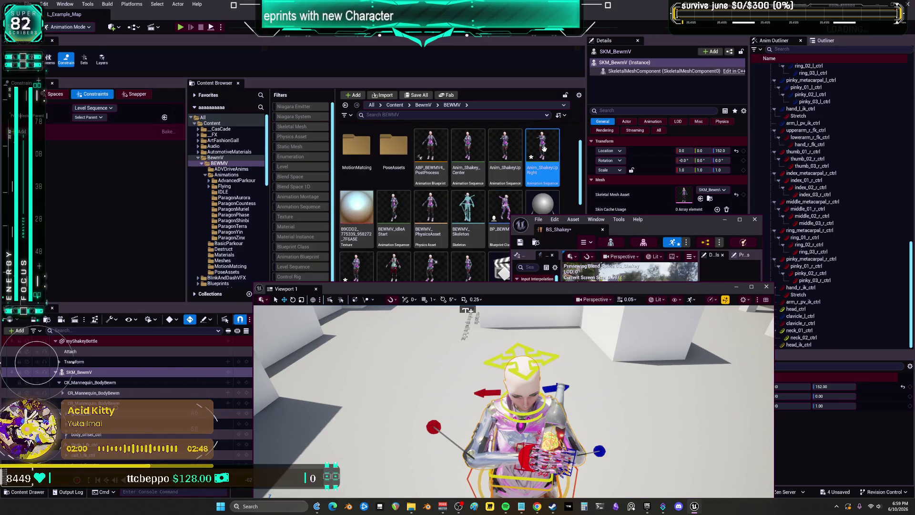
{"action": "double_click", "coordinate": [544, 149]}
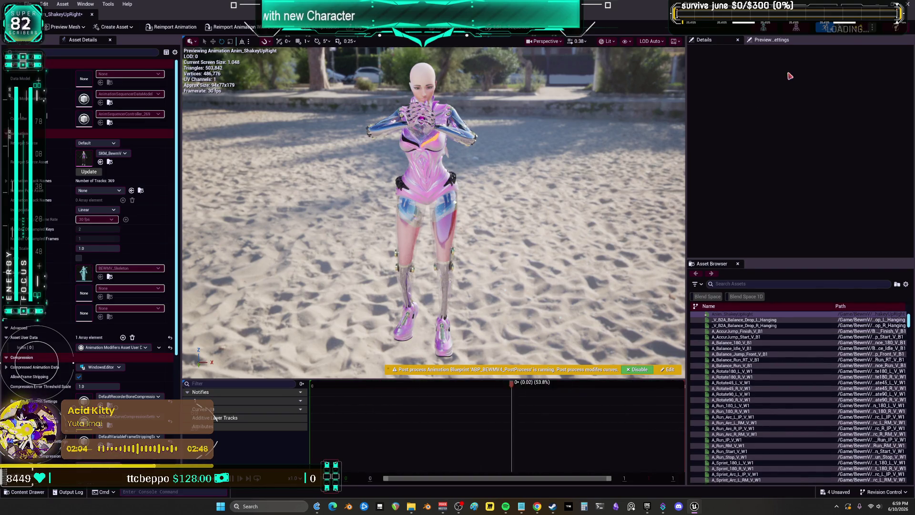
Close the animation editor and return to the floating level viewport.
{"action": "key", "text": "ctrl+w"}
{"action": "key", "text": "F11"}
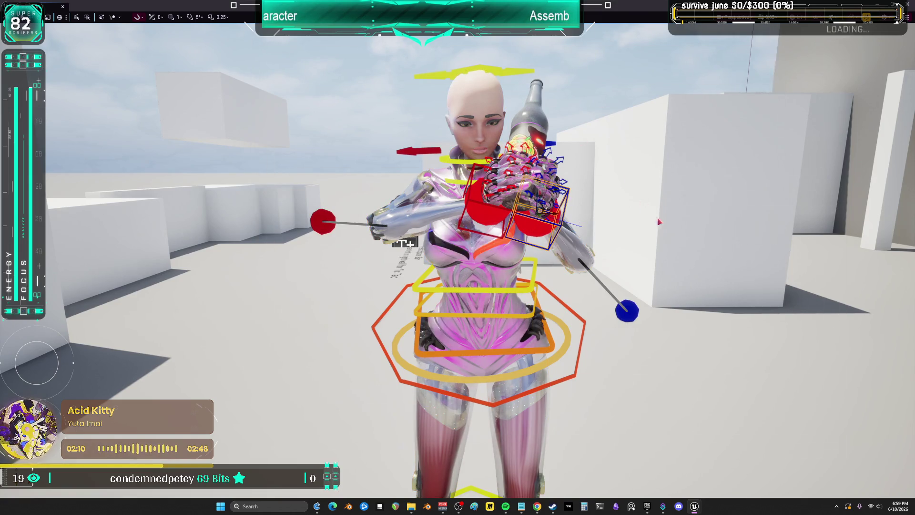
{"action": "key", "text": "F11"}
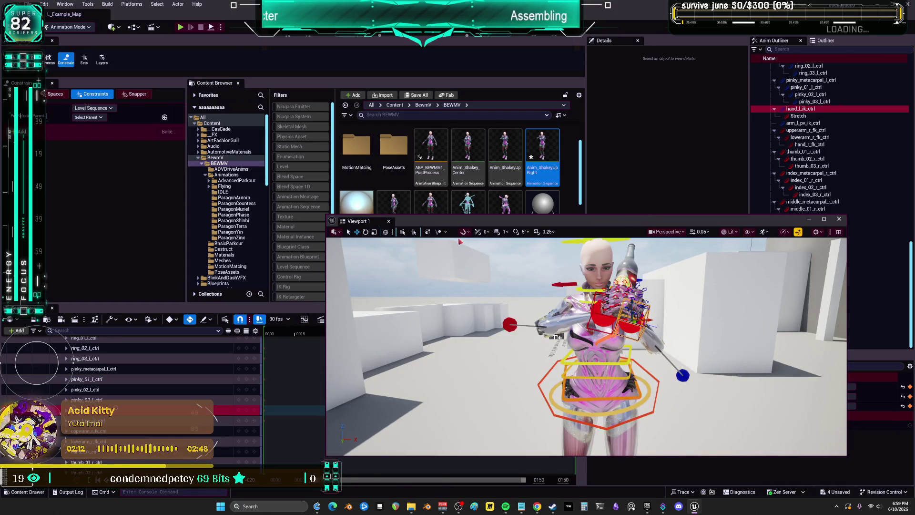
Zoom the Sequencer timeline to the first frames and set the playback end at the current frame.
{"action": "left_click", "coordinate": [219, 403]}
{"action": "scroll", "coordinate": [219, 403], "scroll_direction": "down", "scroll_amount": 5}
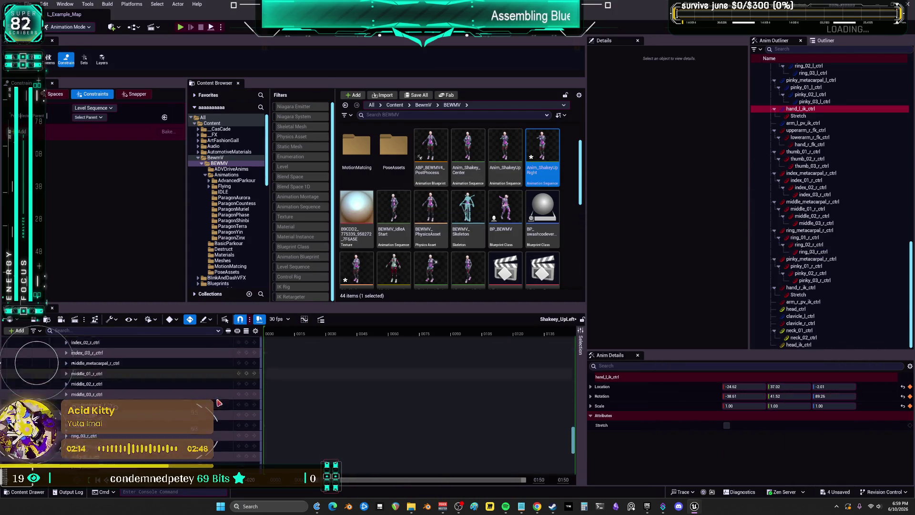
{"action": "scroll", "coordinate": [212, 396], "scroll_direction": "up", "scroll_amount": 3}
{"action": "scroll", "coordinate": [209, 393], "scroll_direction": "up", "scroll_amount": 10}
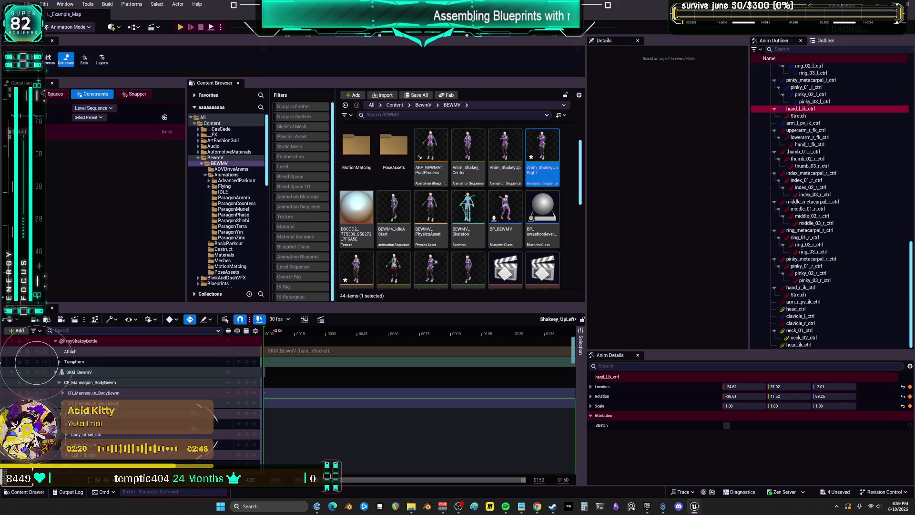
{"action": "left_click_drag", "start_coordinate": [523, 484], "coordinate": [381, 479]}
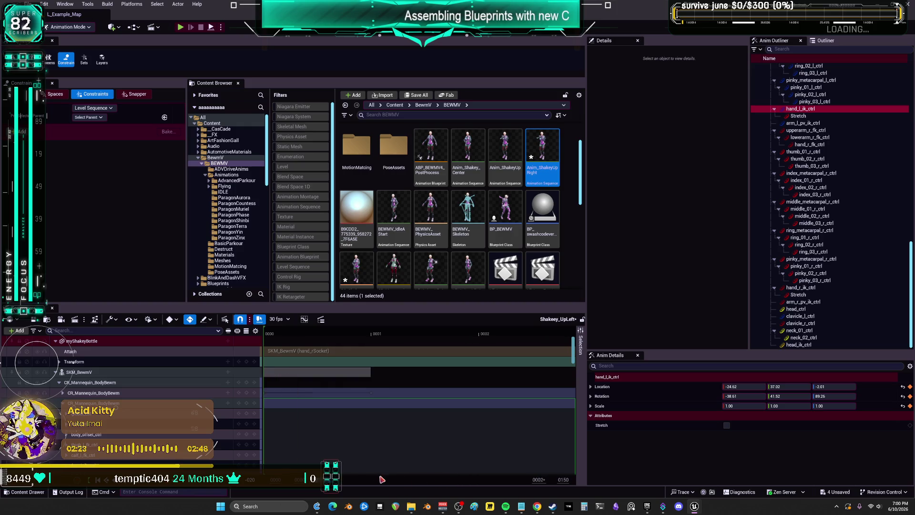
{"action": "right_click", "coordinate": [367, 330]}
{"action": "left_click", "coordinate": [396, 351]}
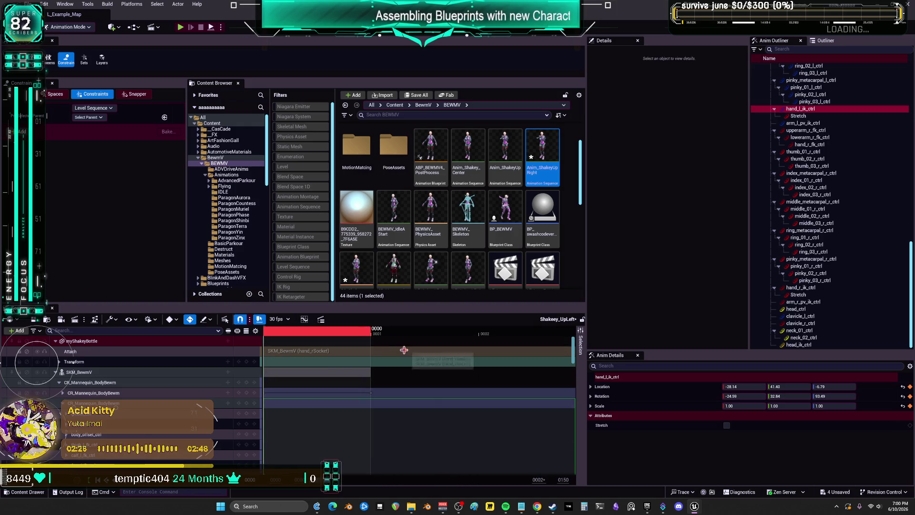
{"action": "left_click_drag", "start_coordinate": [365, 339], "coordinate": [563, 336]}
{"action": "left_click", "coordinate": [370, 332]}
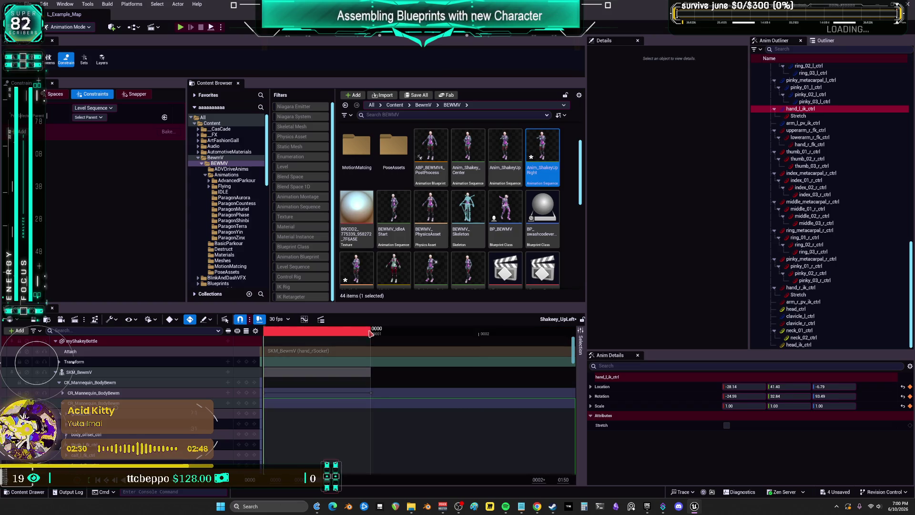
{"action": "right_click", "coordinate": [261, 334]}
{"action": "left_click", "coordinate": [266, 335]}
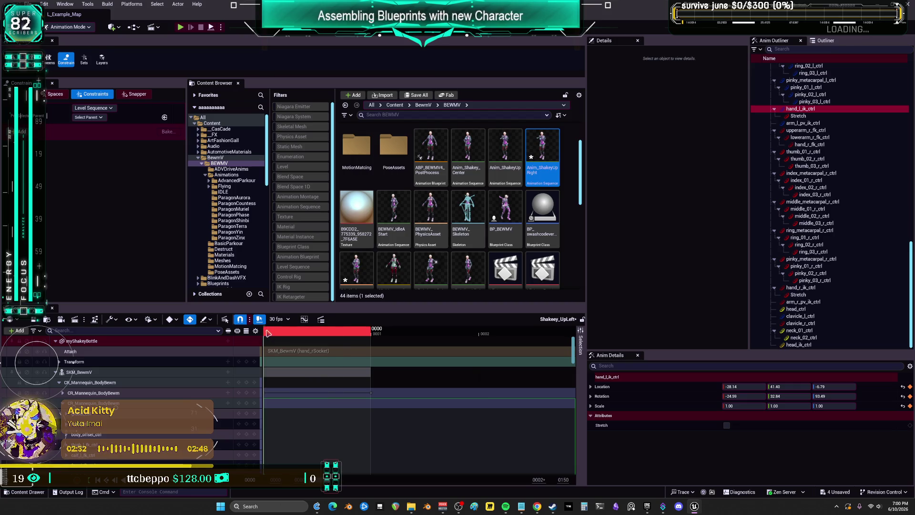
{"action": "right_click", "coordinate": [268, 332]}
{"action": "left_click", "coordinate": [298, 354]}
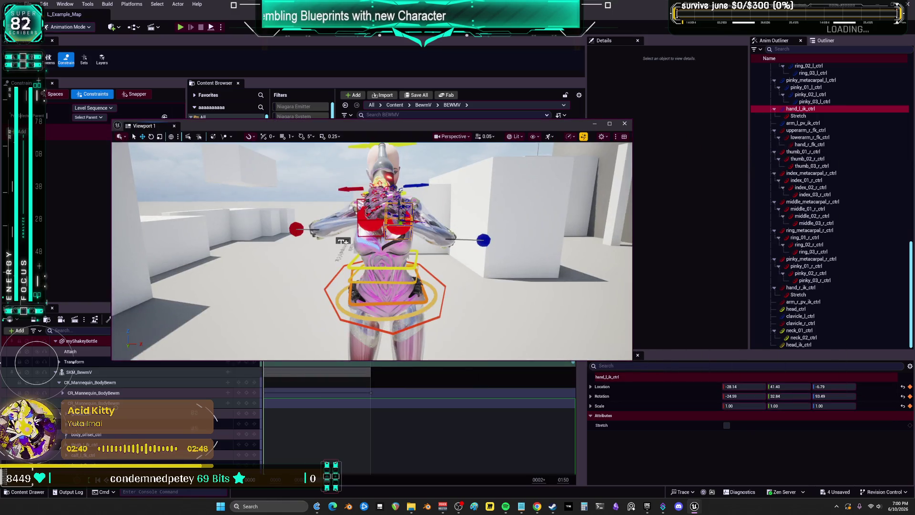
Undo the playback range change, recent control selections, added keys and the blend space sample move.
{"action": "left_click_drag", "start_coordinate": [474, 126], "coordinate": [507, 336]}
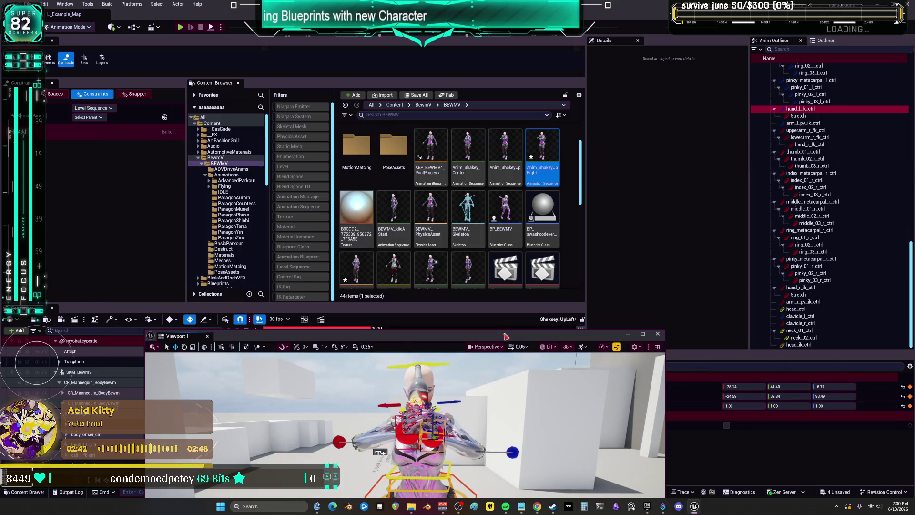
{"action": "scroll", "coordinate": [564, 276], "scroll_direction": "down", "scroll_amount": 1}
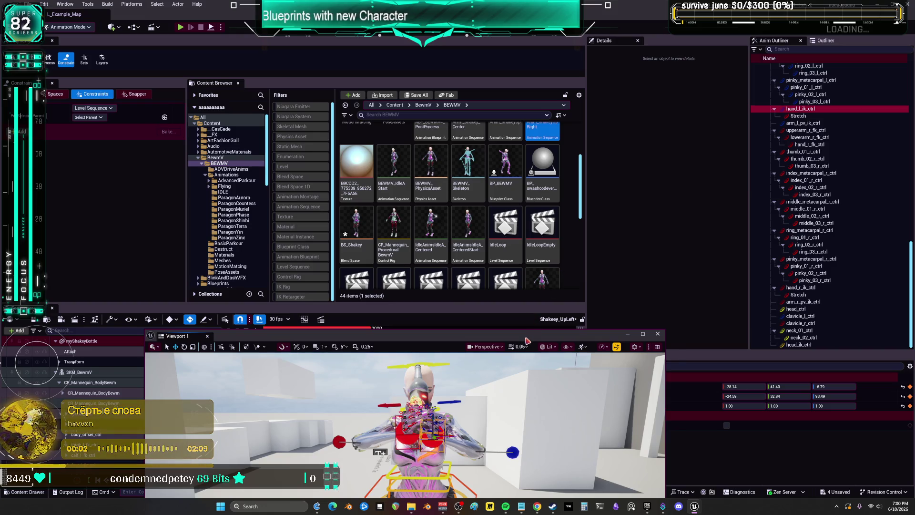
{"action": "left_click", "coordinate": [627, 333]}
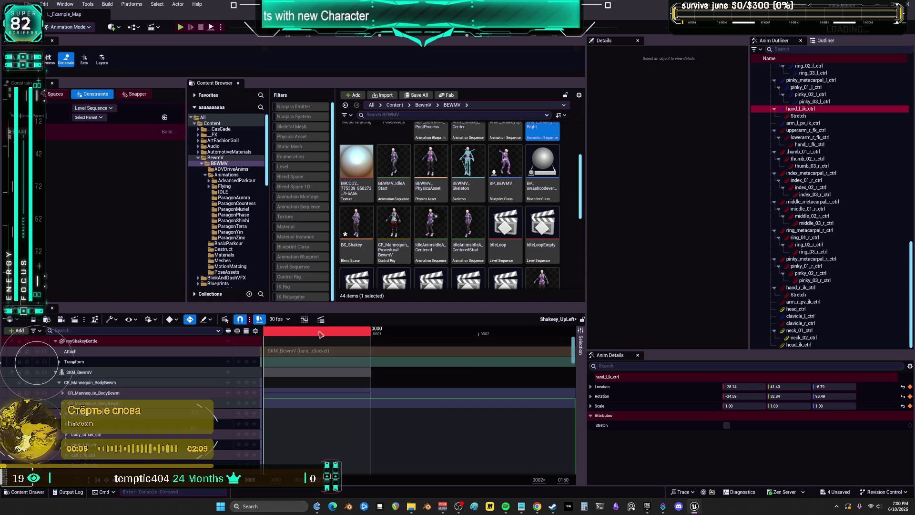
{"action": "key", "text": "Left"}
{"action": "scroll", "coordinate": [328, 362], "scroll_direction": "down", "scroll_amount": 5}
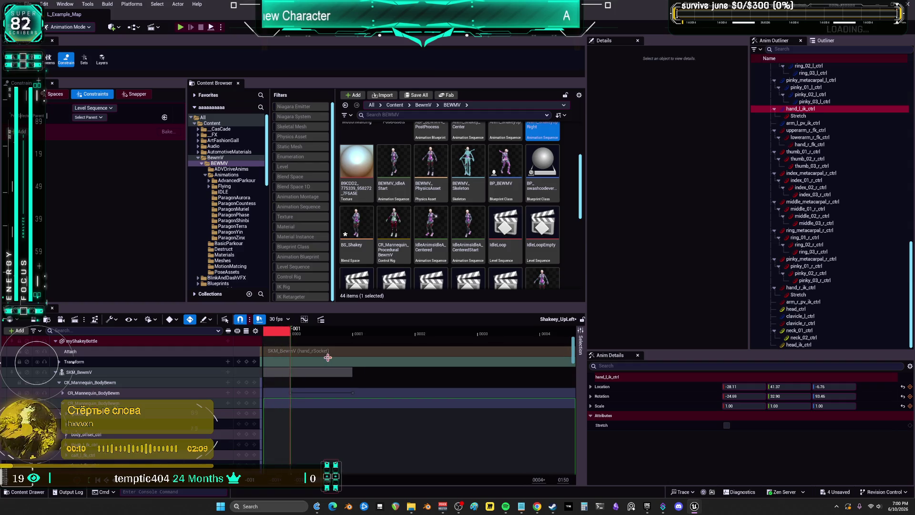
{"action": "scroll", "coordinate": [305, 390], "scroll_direction": "down", "scroll_amount": 5}
{"action": "key", "text": "ctrl+z"}
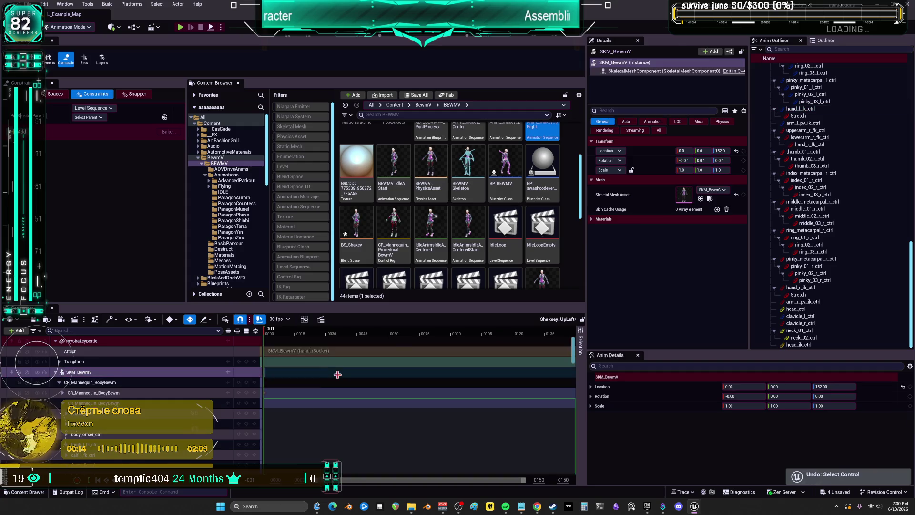
{"action": "key", "text": "ctrl+z"}
{"action": "key", "text": "ctrl+z"}
{"action": "key", "text": "ctrl+z"}
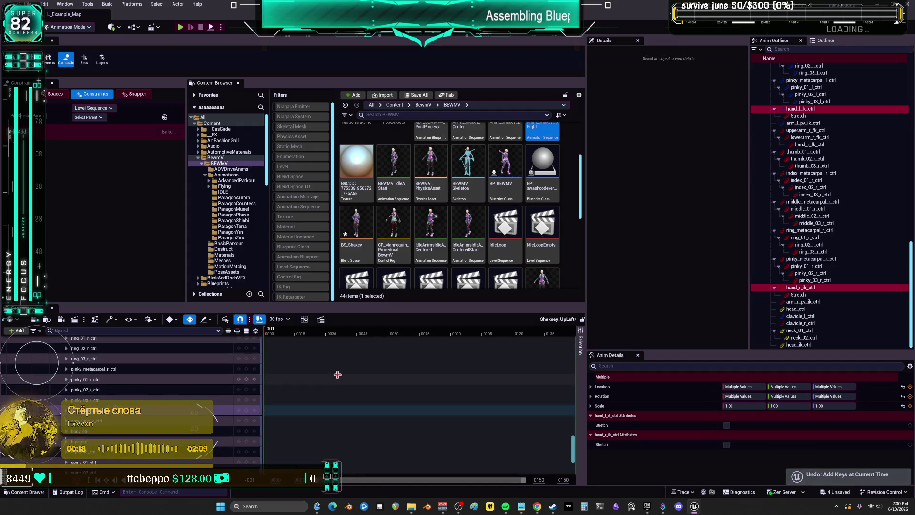
{"action": "key", "text": "ctrl+z"}
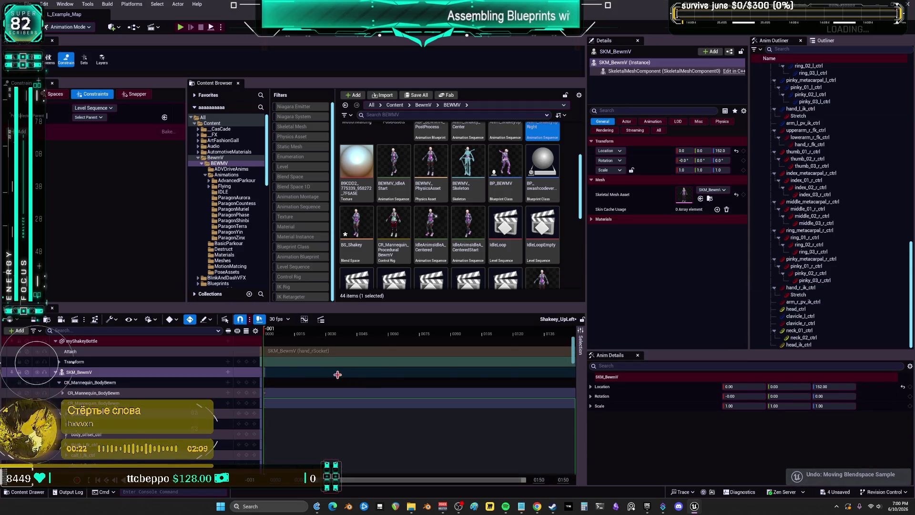
{"action": "key", "text": "ctrl+z"}
{"action": "key", "text": "ctrl+z"}
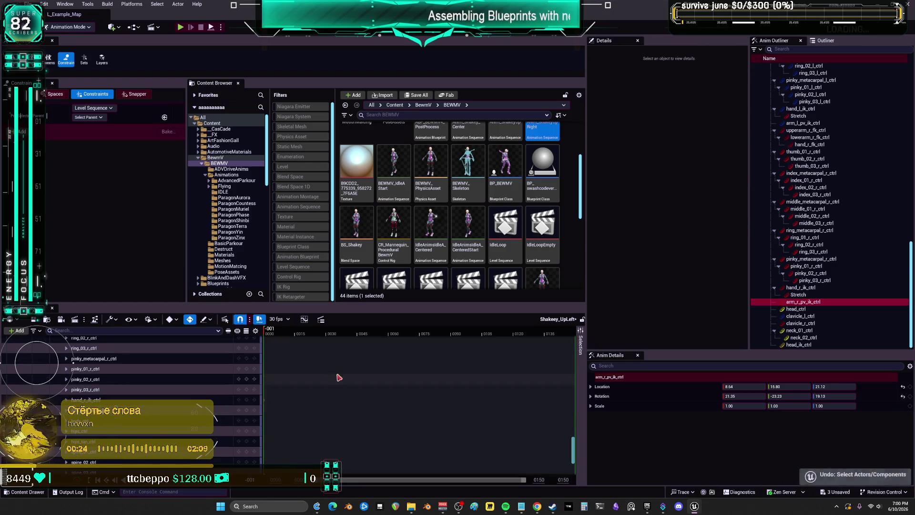
{"action": "key", "text": "ctrl+z"}
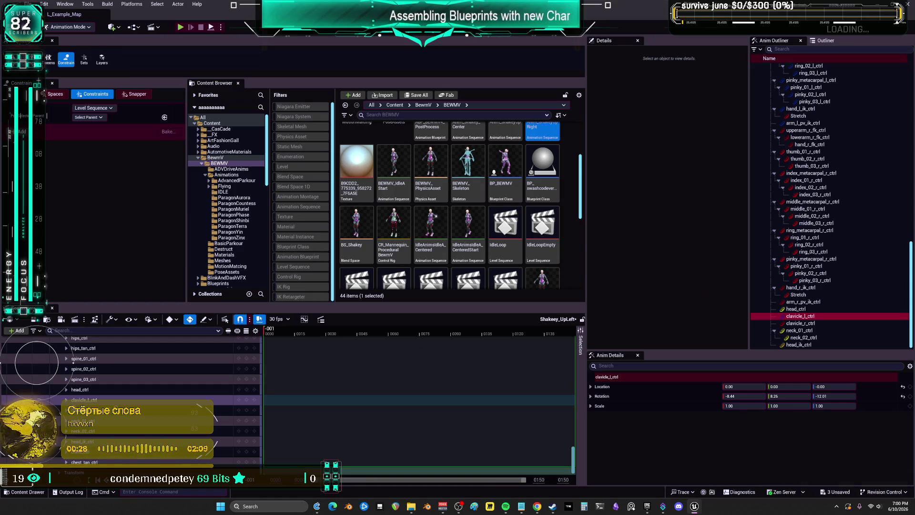
Scroll the Content Browser to the Shakeey_UpRight level sequence and select it.
{"action": "key", "text": "alt+Tab"}
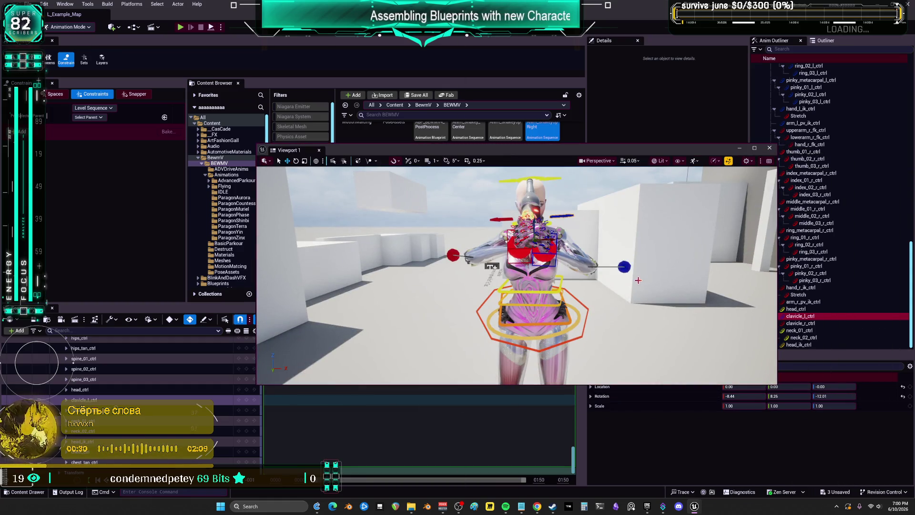
{"action": "left_click", "coordinate": [433, 419]}
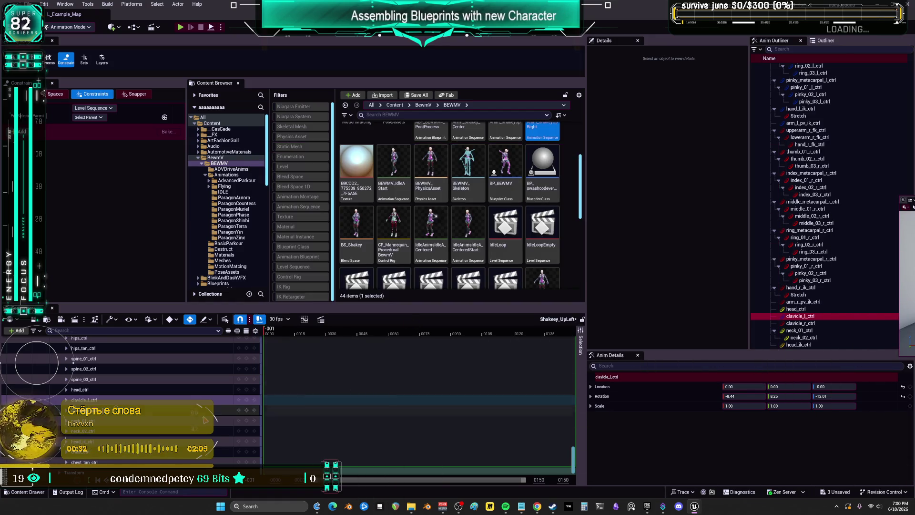
{"action": "left_click_drag", "start_coordinate": [573, 455], "coordinate": [573, 348]}
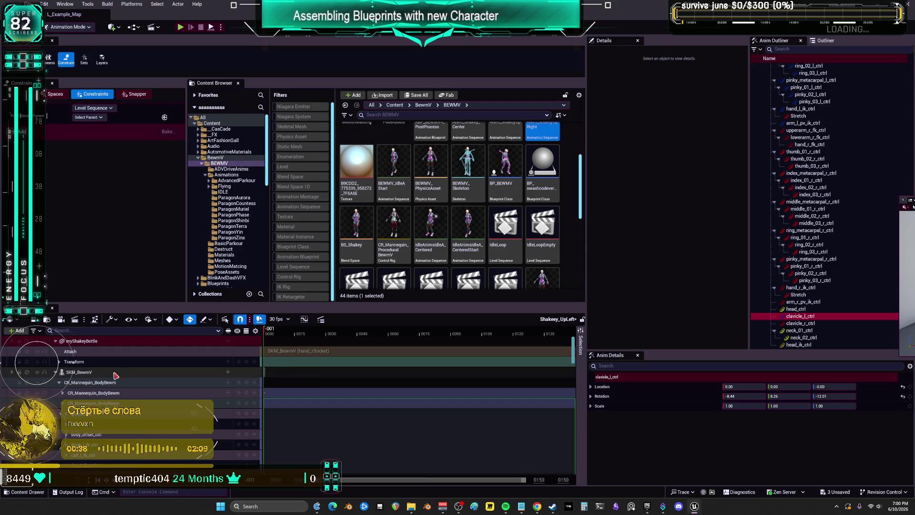
{"action": "scroll", "coordinate": [452, 205], "scroll_direction": "down", "scroll_amount": 4}
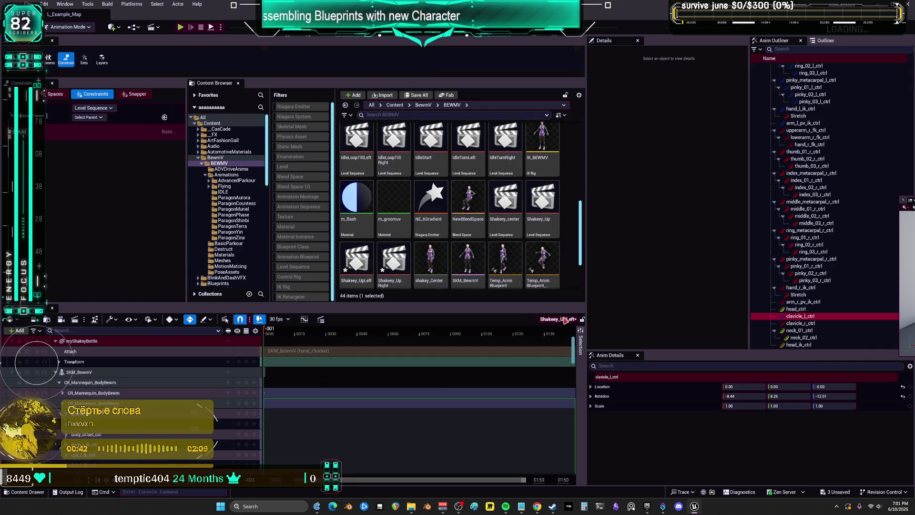
{"action": "left_click", "coordinate": [397, 251]}
Open Shakeey_UpRight and move both hand IK controls over to the character's right.
{"action": "double_click", "coordinate": [397, 251]}
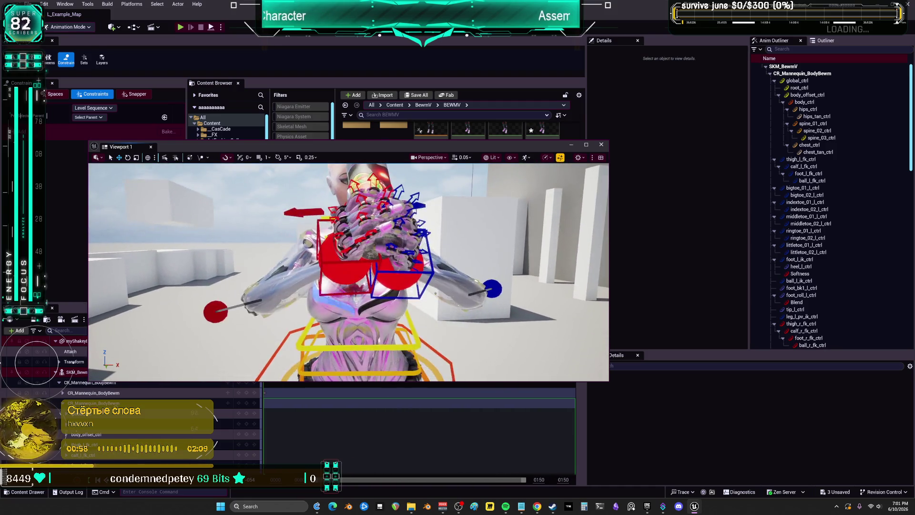
{"action": "left_click", "coordinate": [372, 275]}
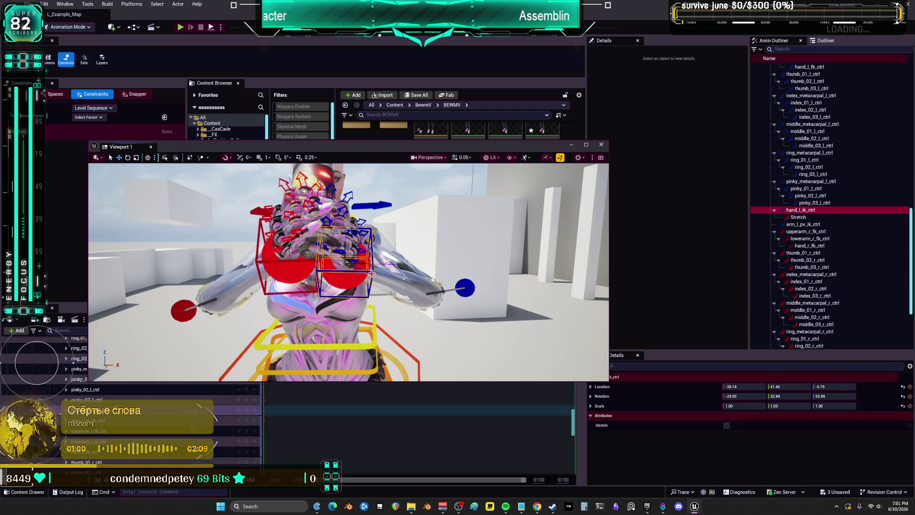
{"action": "left_click", "coordinate": [303, 260], "text": "ctrl"}
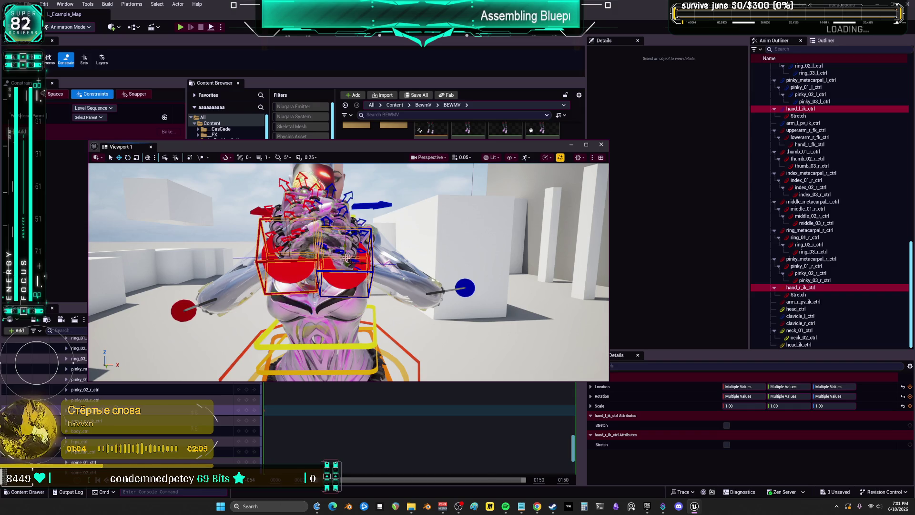
{"action": "mouse_move", "coordinate": [361, 263]}
{"action": "left_mouse_down"}
{"action": "mouse_move", "coordinate": [431, 275]}
{"action": "mouse_move", "coordinate": [421, 271]}
{"action": "left_mouse_up"}
Raise the right elbow pole control and key it at the current frame.
{"action": "left_click", "coordinate": [181, 311]}
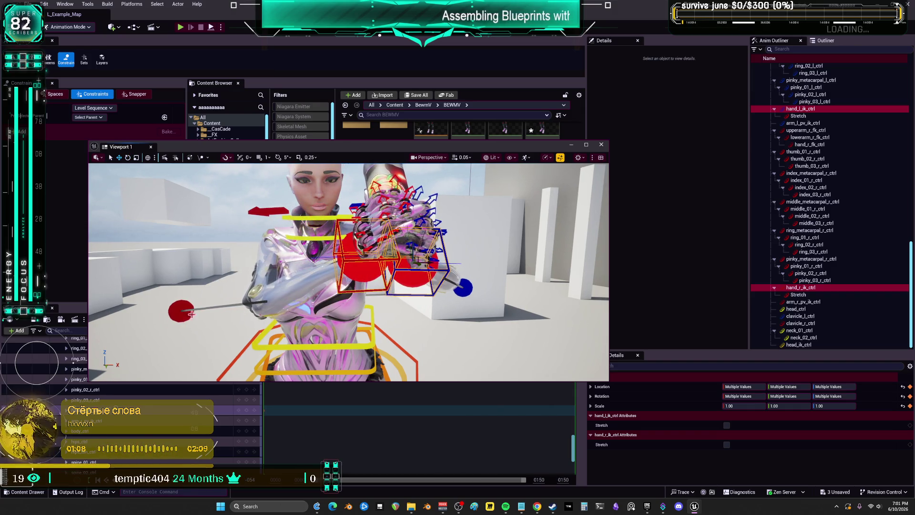
{"action": "left_click", "coordinate": [394, 259]}
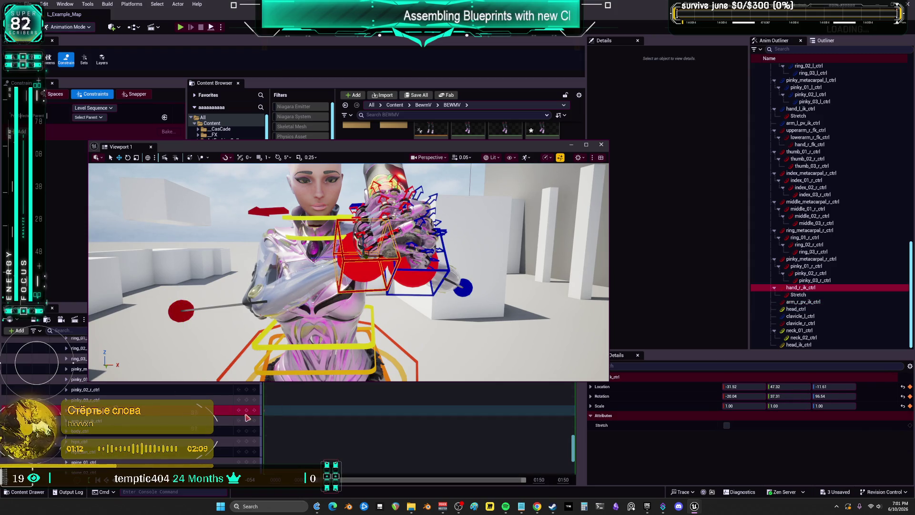
{"action": "scroll", "coordinate": [247, 418], "scroll_direction": "down", "scroll_amount": 2}
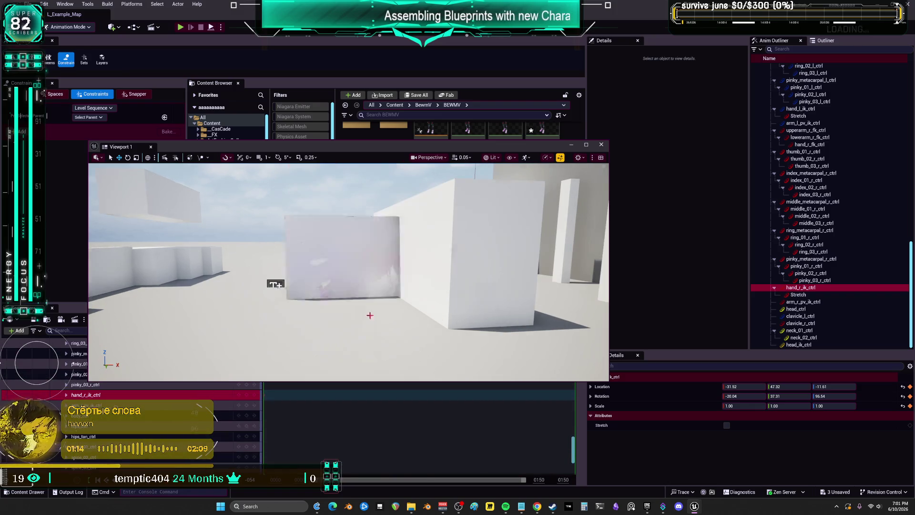
{"action": "key", "text": "f"}
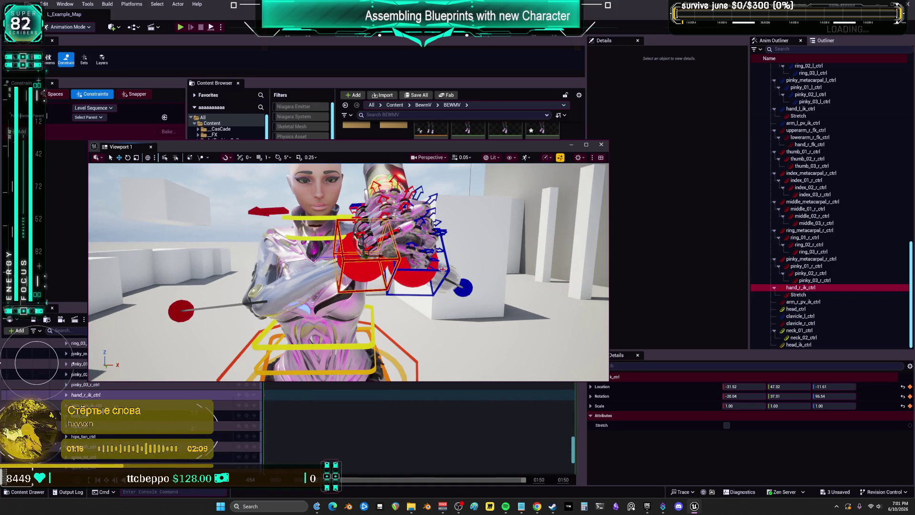
{"action": "left_click", "coordinate": [444, 269]}
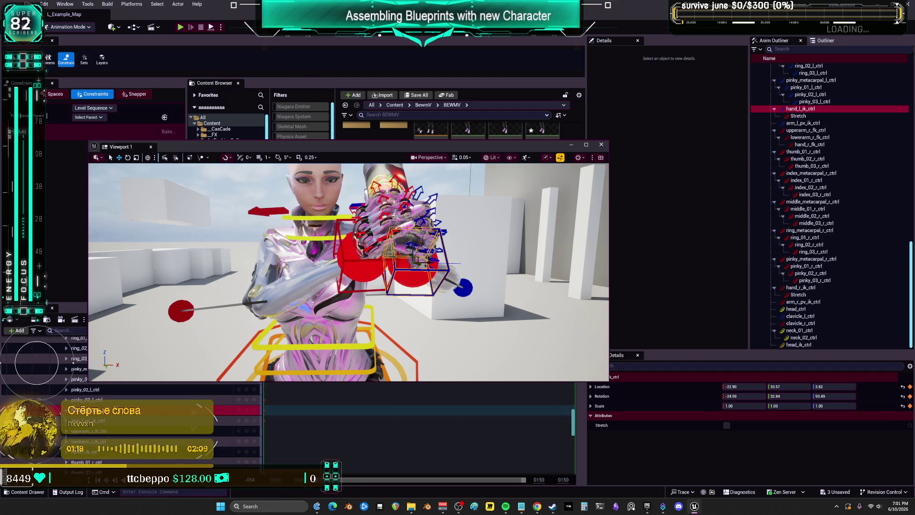
{"action": "left_click", "coordinate": [181, 311]}
{"action": "left_click_drag", "start_coordinate": [182, 298], "coordinate": [187, 262]}
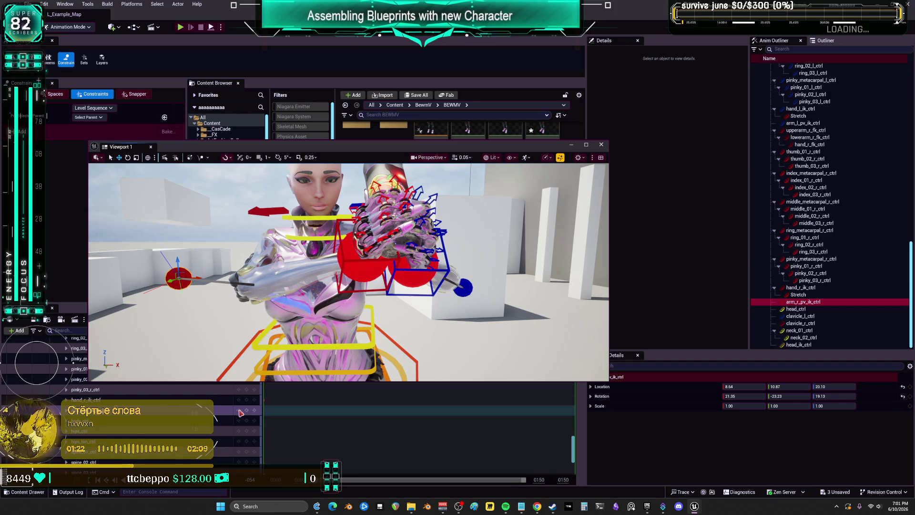
{"action": "left_click", "coordinate": [246, 410]}
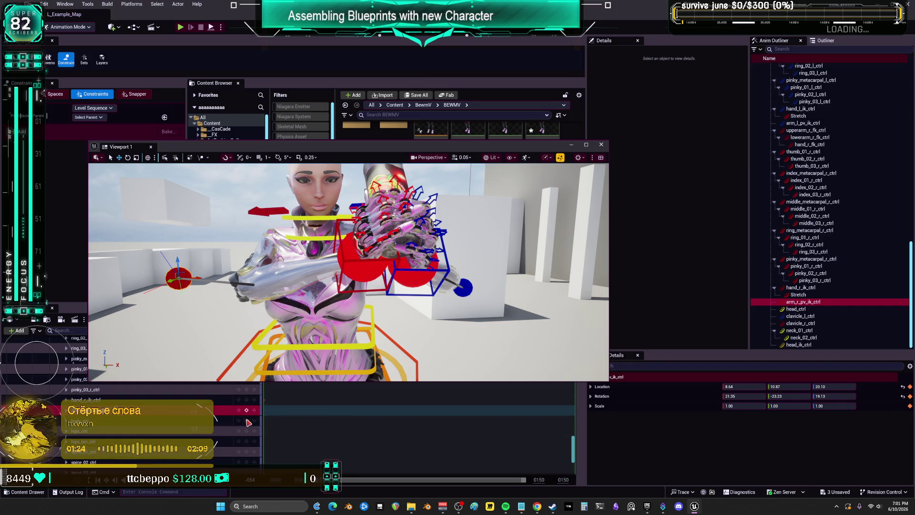
Lower the left arm pole-vector control to Z 2.62.
{"action": "left_click", "coordinate": [466, 289]}
{"action": "mouse_move", "coordinate": [466, 289]}
{"action": "left_mouse_down"}
{"action": "mouse_move", "coordinate": [461, 308]}
{"action": "mouse_move", "coordinate": [462, 292]}
{"action": "mouse_move", "coordinate": [362, 292]}
{"action": "left_mouse_up"}
{"action": "left_click", "coordinate": [315, 269]}
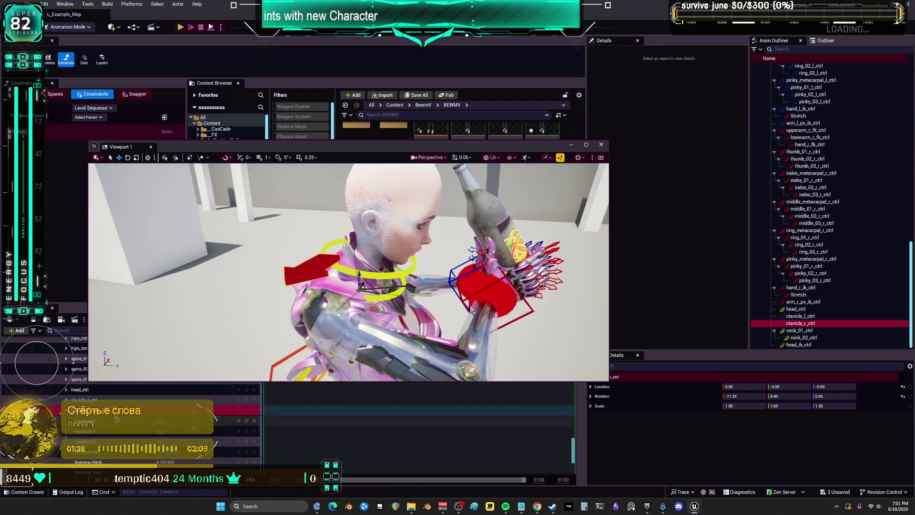
Rotate clavicle_r_ctrl to about -11.20, 6.38, -2.35, undoing a stray key along the way.
{"action": "mouse_move", "coordinate": [373, 304]}
{"action": "left_mouse_down"}
{"action": "mouse_move", "coordinate": [369, 285]}
{"action": "mouse_move", "coordinate": [373, 301]}
{"action": "left_mouse_up"}
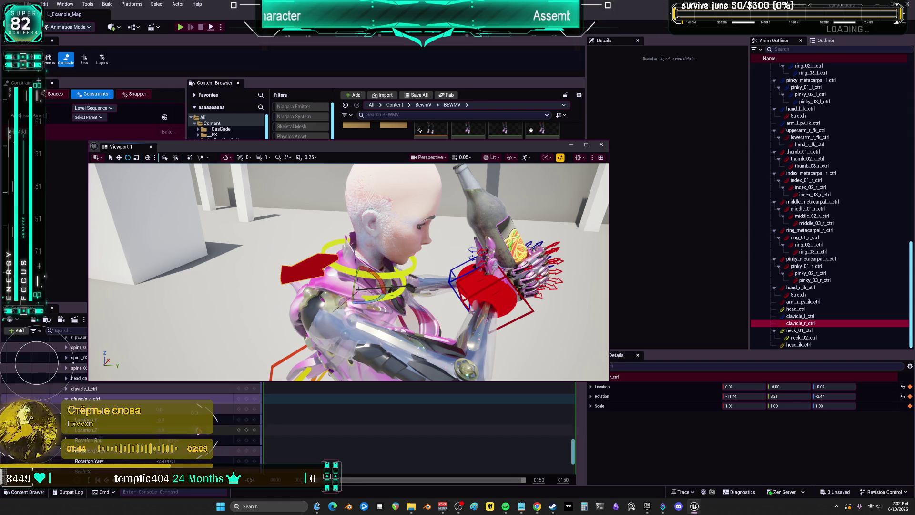
{"action": "left_click_drag", "start_coordinate": [372, 299], "coordinate": [356, 283]}
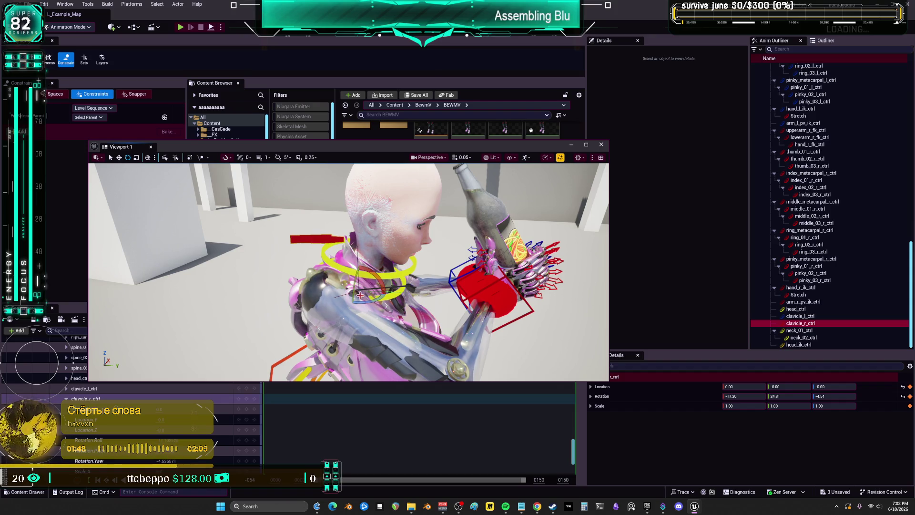
{"action": "key", "text": "ctrl+z"}
{"action": "left_click_drag", "start_coordinate": [359, 293], "coordinate": [353, 286]}
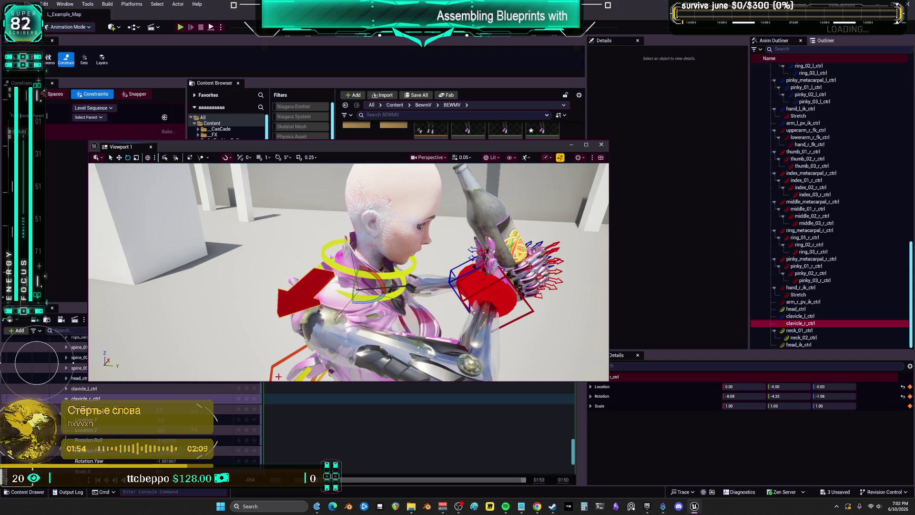
{"action": "left_click_drag", "start_coordinate": [119, 146], "coordinate": [208, 64]}
{"action": "left_click_drag", "start_coordinate": [435, 191], "coordinate": [360, 191]}
{"action": "mouse_move", "coordinate": [469, 217]}
{"action": "left_mouse_down"}
{"action": "mouse_move", "coordinate": [484, 224]}
{"action": "mouse_move", "coordinate": [429, 227]}
{"action": "left_mouse_up"}
{"action": "scroll", "coordinate": [436, 189], "scroll_direction": "up", "scroll_amount": 2}
{"action": "left_click", "coordinate": [478, 236]}
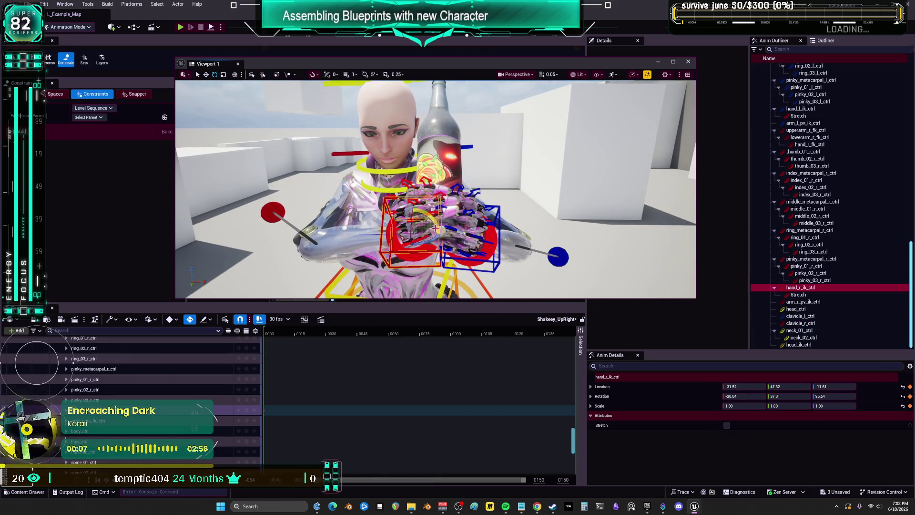
Rotate hand_r_ik_ctrl and hand_l_ik_ctrl together to turn the bottle.
{"action": "left_click", "coordinate": [461, 226], "text": "ctrl"}
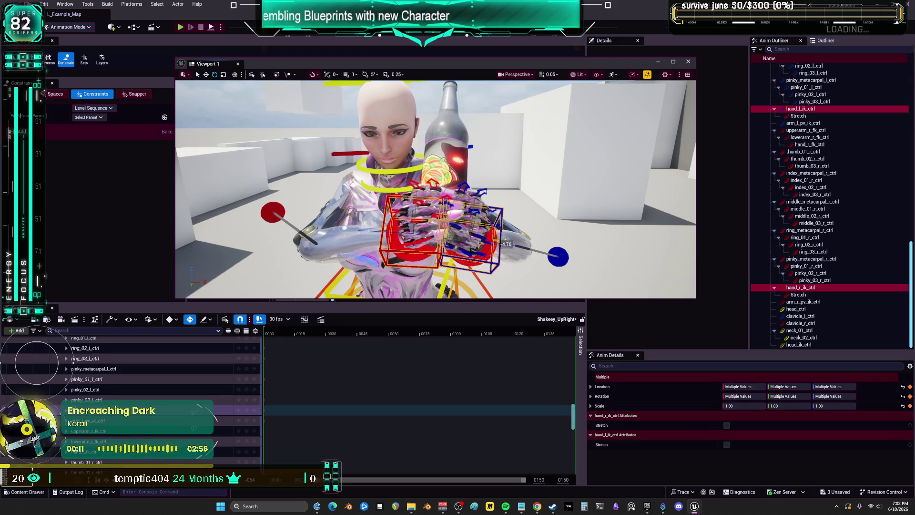
{"action": "left_click_drag", "start_coordinate": [505, 245], "coordinate": [505, 248]}
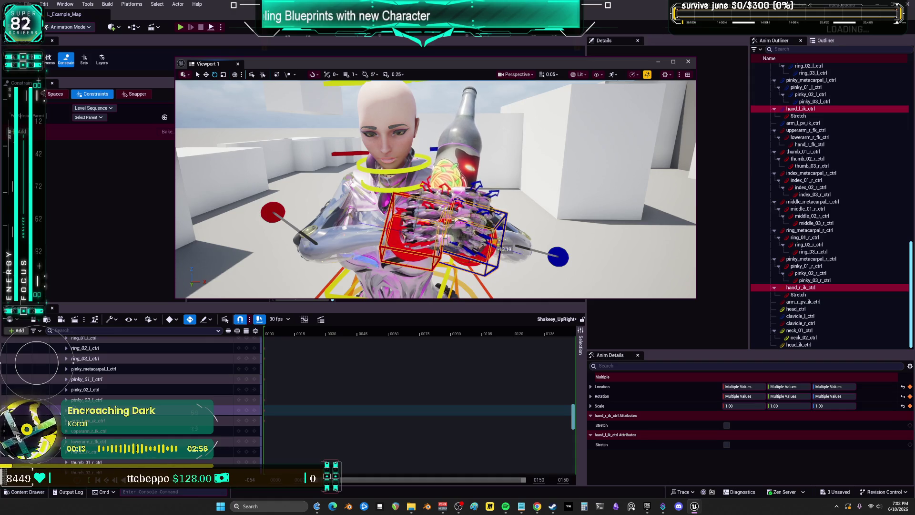
{"action": "mouse_move", "coordinate": [549, 208]}
{"action": "left_mouse_down"}
{"action": "mouse_move", "coordinate": [491, 212]}
{"action": "mouse_move", "coordinate": [483, 177]}
{"action": "left_mouse_up"}
Rotate hand_l_ik_ctrl alone to about -34.8, 32.6, 98.2 and inspect the pose without controls.
{"action": "left_click", "coordinate": [458, 159]}
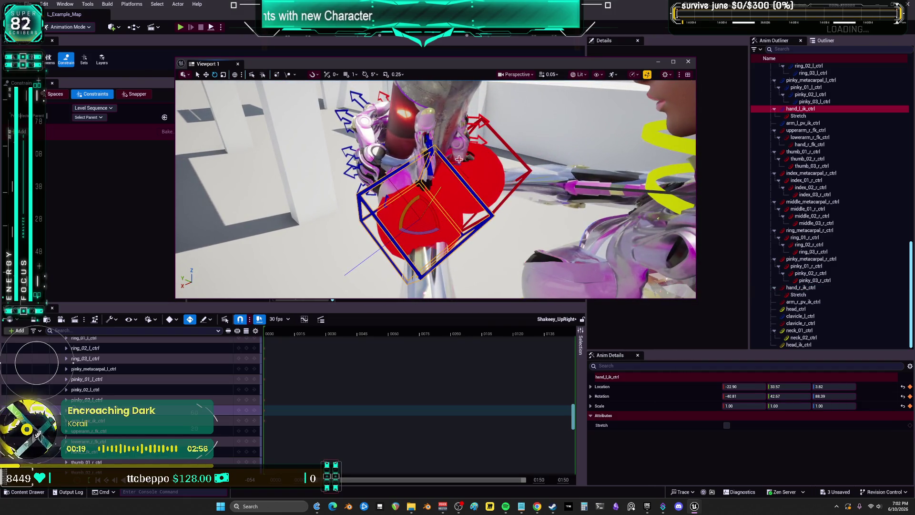
{"action": "left_click_drag", "start_coordinate": [435, 197], "coordinate": [458, 200]}
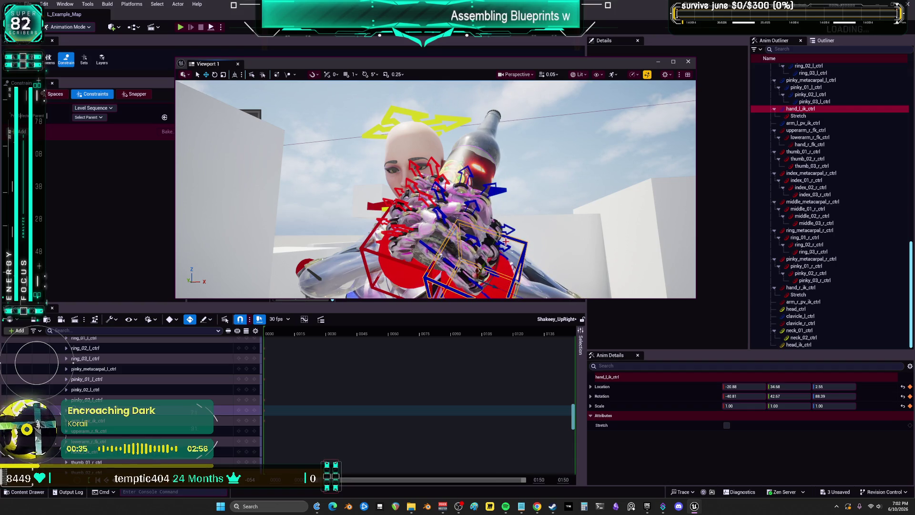
{"action": "scroll", "coordinate": [482, 116], "scroll_direction": "up", "scroll_amount": 5}
{"action": "left_click_drag", "start_coordinate": [482, 116], "coordinate": [510, 248]}
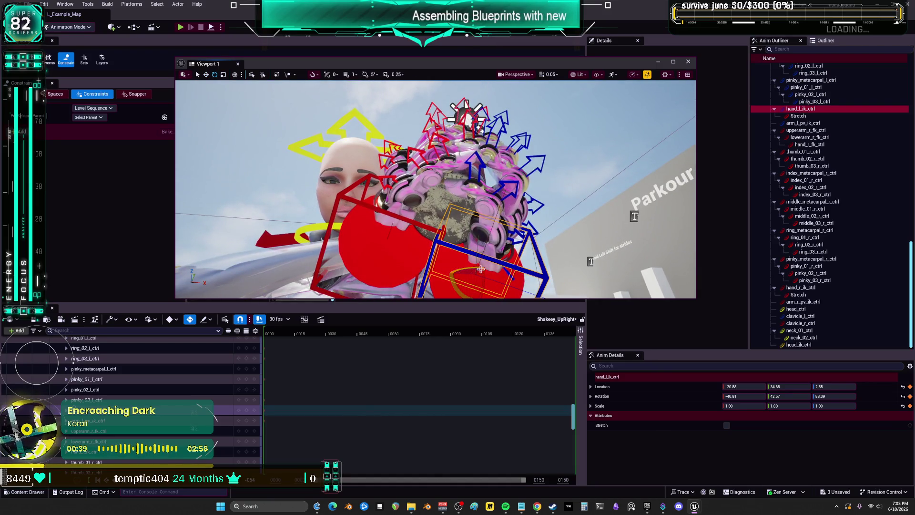
{"action": "mouse_move", "coordinate": [477, 267]}
{"action": "left_mouse_down"}
{"action": "mouse_move", "coordinate": [487, 275]}
{"action": "mouse_move", "coordinate": [419, 263]}
{"action": "mouse_move", "coordinate": [238, 178]}
{"action": "mouse_move", "coordinate": [533, 234]}
{"action": "left_mouse_up"}
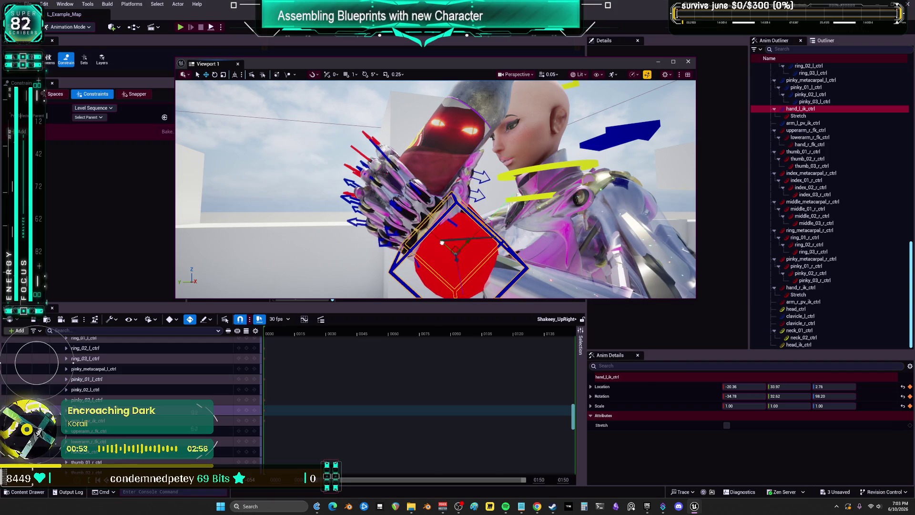
{"action": "mouse_move", "coordinate": [533, 233]}
{"action": "left_mouse_down"}
{"action": "mouse_move", "coordinate": [486, 222]}
{"action": "mouse_move", "coordinate": [429, 238]}
{"action": "mouse_move", "coordinate": [447, 183]}
{"action": "mouse_move", "coordinate": [400, 191]}
{"action": "mouse_move", "coordinate": [523, 231]}
{"action": "mouse_move", "coordinate": [649, 125]}
{"action": "mouse_move", "coordinate": [620, 153]}
{"action": "mouse_move", "coordinate": [562, 176]}
{"action": "left_mouse_up"}
{"action": "key", "text": "g"}
{"action": "key", "text": "g"}
{"action": "scroll", "coordinate": [197, 381], "scroll_direction": "up", "scroll_amount": 3}
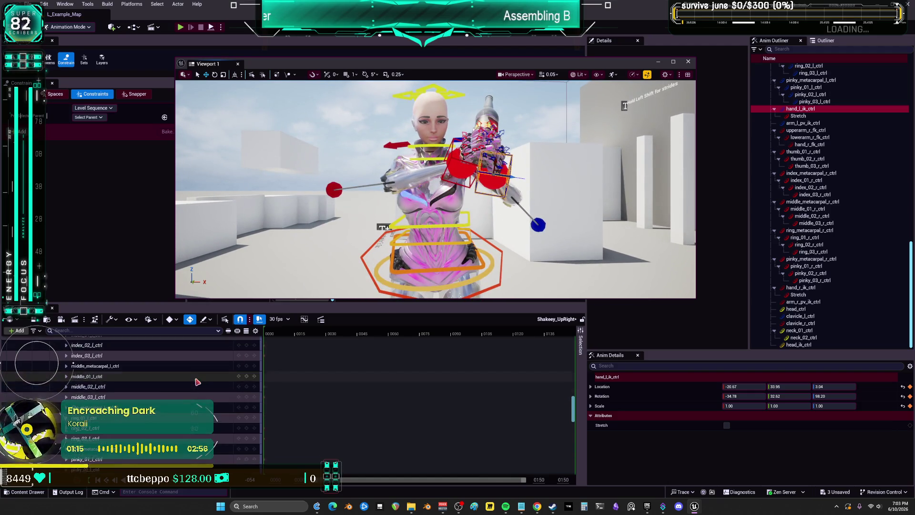
{"action": "scroll", "coordinate": [195, 379], "scroll_direction": "up", "scroll_amount": 10}
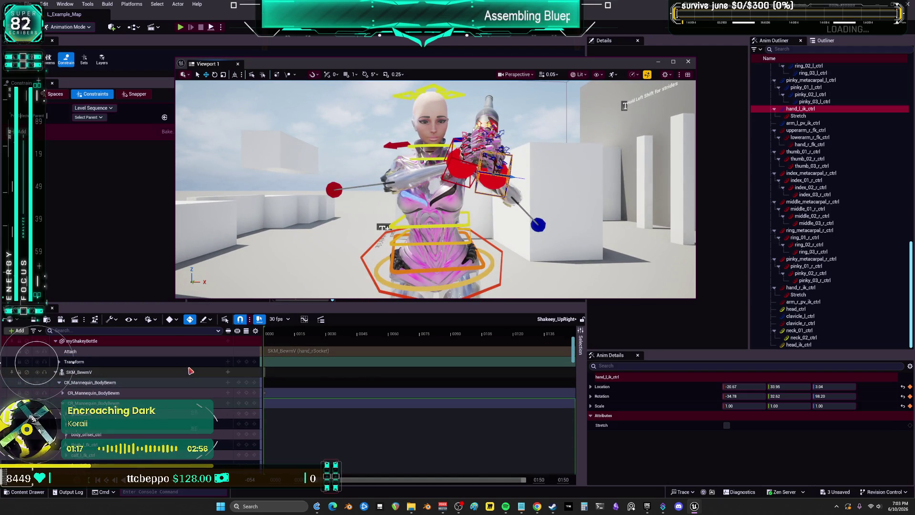
Bake the SKM_BewmV track to Anim_ShakeyUpRight, replacing it, without morph targets, attribute or material curves.
{"action": "right_click", "coordinate": [87, 371]}
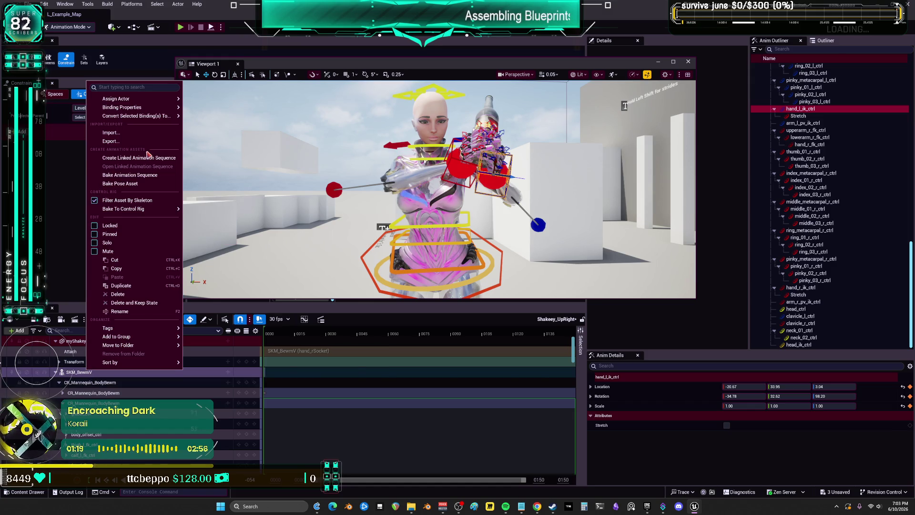
{"action": "left_click", "coordinate": [129, 175]}
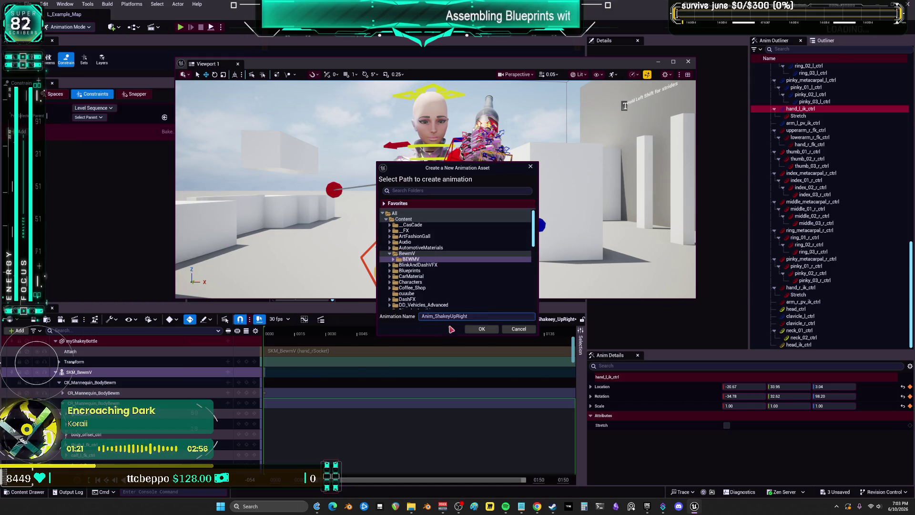
{"action": "left_click", "coordinate": [486, 332]}
{"action": "left_click", "coordinate": [496, 270]}
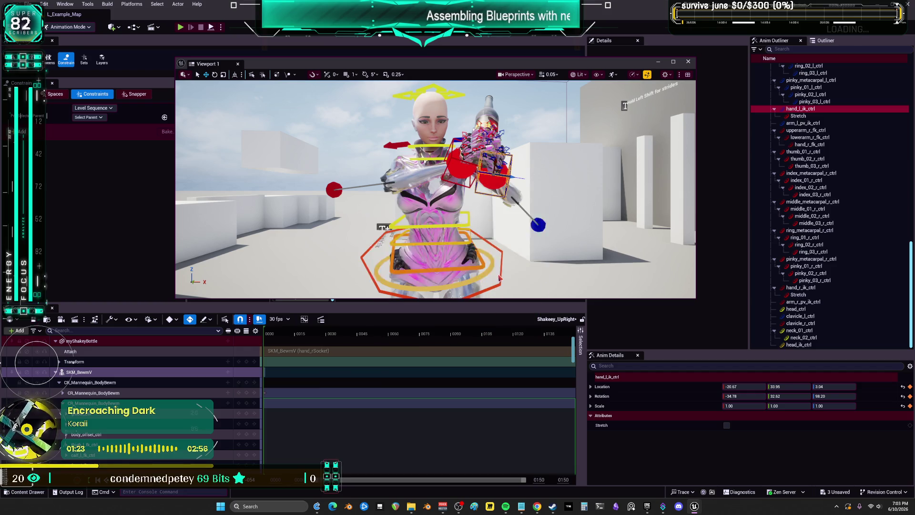
{"action": "left_click", "coordinate": [444, 229]}
{"action": "left_click", "coordinate": [444, 239]}
{"action": "left_click", "coordinate": [444, 248]}
{"action": "left_click", "coordinate": [507, 330]}
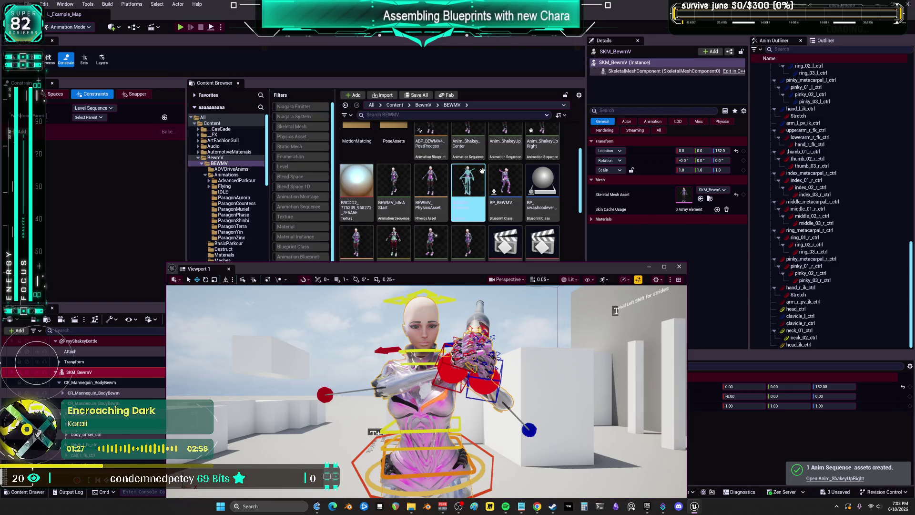
Browse the BEWMV assets in the Content Browser for the new animation.
{"action": "left_click", "coordinate": [542, 186]}
{"action": "scroll", "coordinate": [541, 212], "scroll_direction": "up", "scroll_amount": 1}
{"action": "mouse_move", "coordinate": [541, 212]}
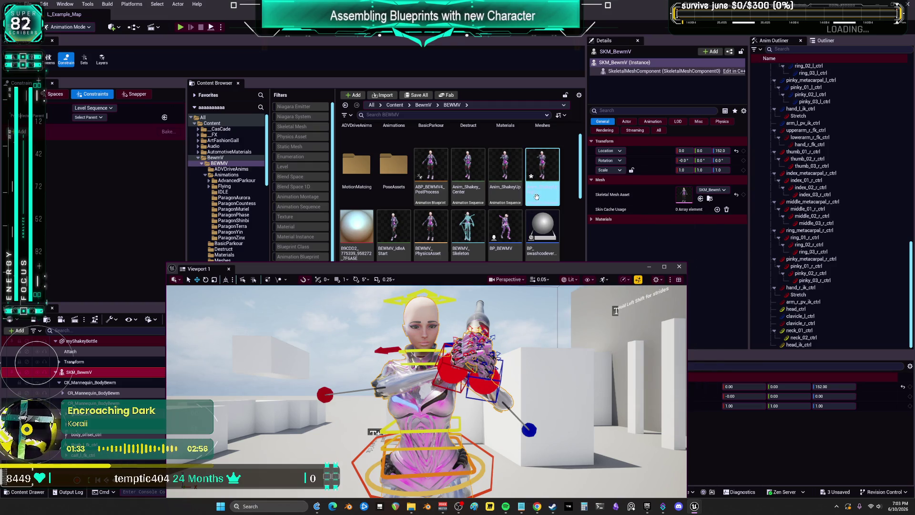
{"action": "scroll", "coordinate": [431, 234], "scroll_direction": "down", "scroll_amount": 1}
{"action": "left_click", "coordinate": [437, 231]}
Open BS_Shakey, search 'shak' and drop Anim_ShakeyUpRight onto the grid as a sample.
{"action": "mouse_move", "coordinate": [438, 236]}
{"action": "double_click", "coordinate": [357, 199]}
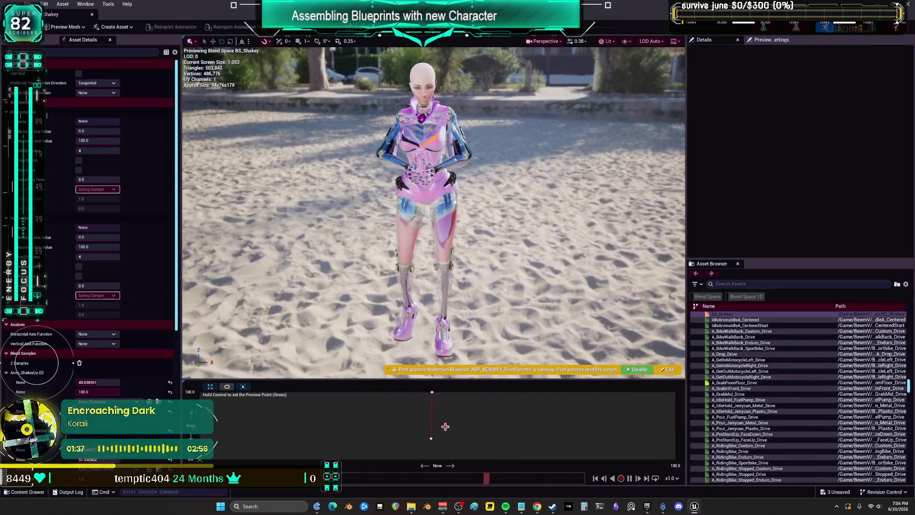
{"action": "left_click", "coordinate": [746, 283]}
{"action": "type", "text": "sha"}
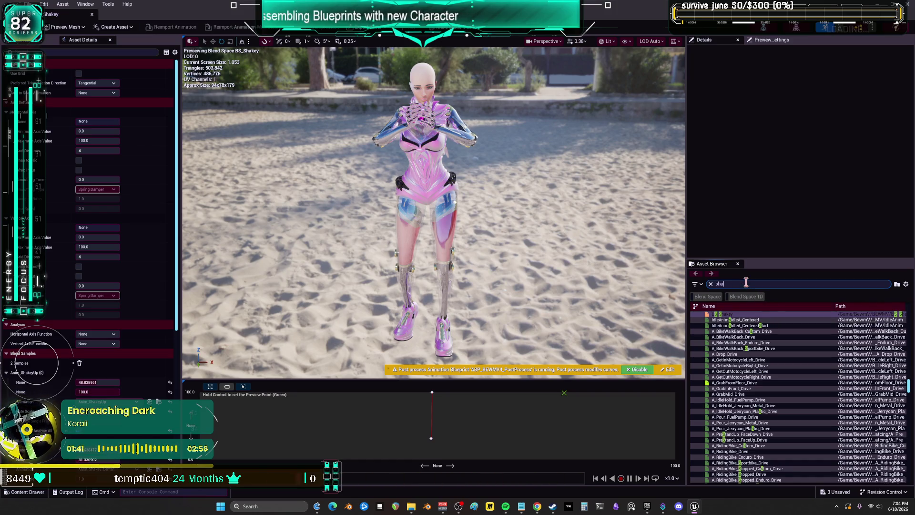
{"action": "type", "text": "k"}
{"action": "mouse_move", "coordinate": [754, 330]}
{"action": "left_mouse_down"}
{"action": "mouse_move", "coordinate": [665, 400]}
{"action": "mouse_move", "coordinate": [673, 393]}
{"action": "left_mouse_up"}
Move the bottom-left sample down to the grid's bottom edge.
{"action": "left_click_drag", "start_coordinate": [435, 440], "coordinate": [435, 462]}
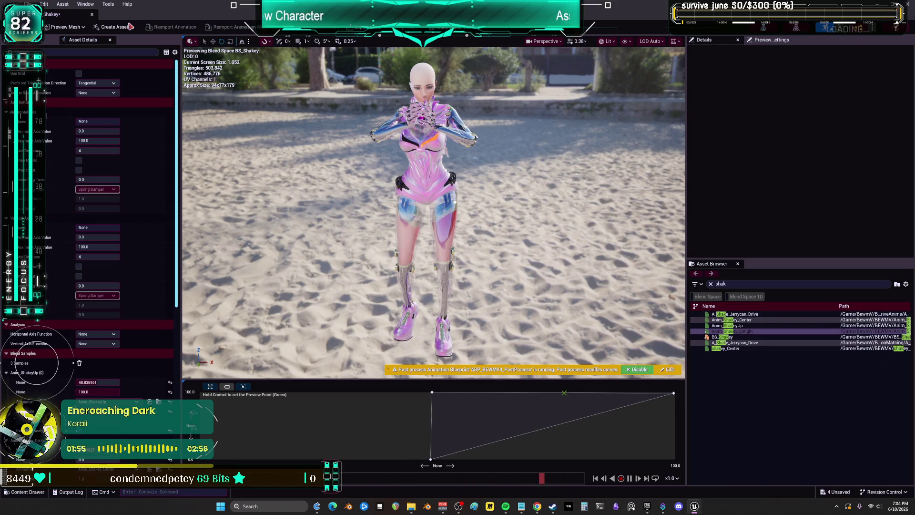
{"action": "key", "text": "ctrl+z"}
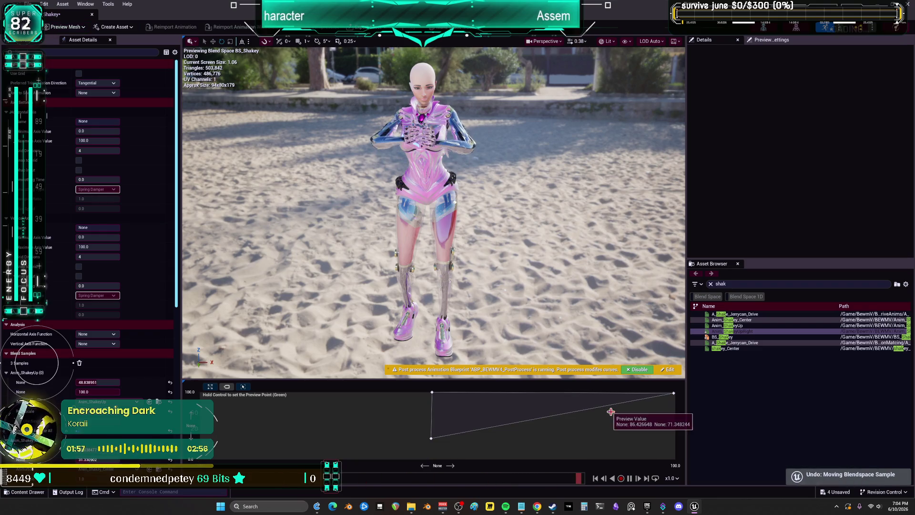
{"action": "left_click_drag", "start_coordinate": [431, 438], "coordinate": [432, 459]}
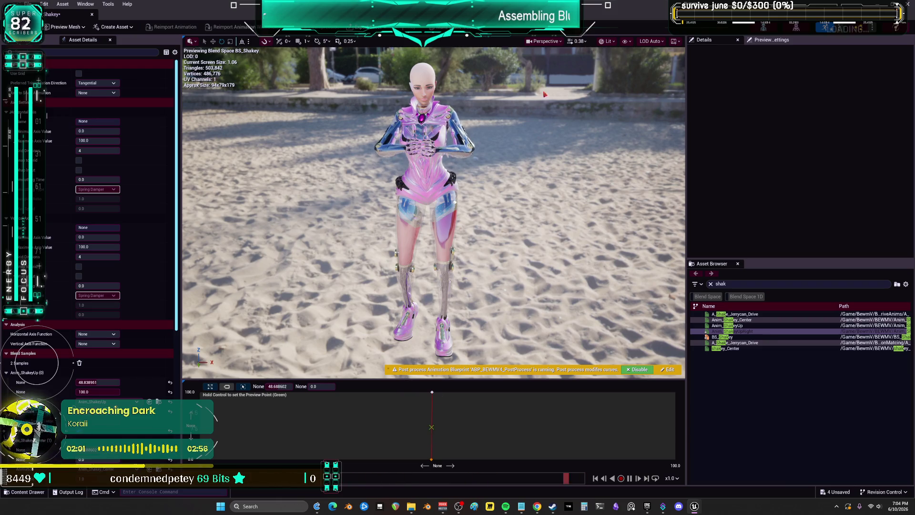
{"action": "key", "text": "super+Down"}
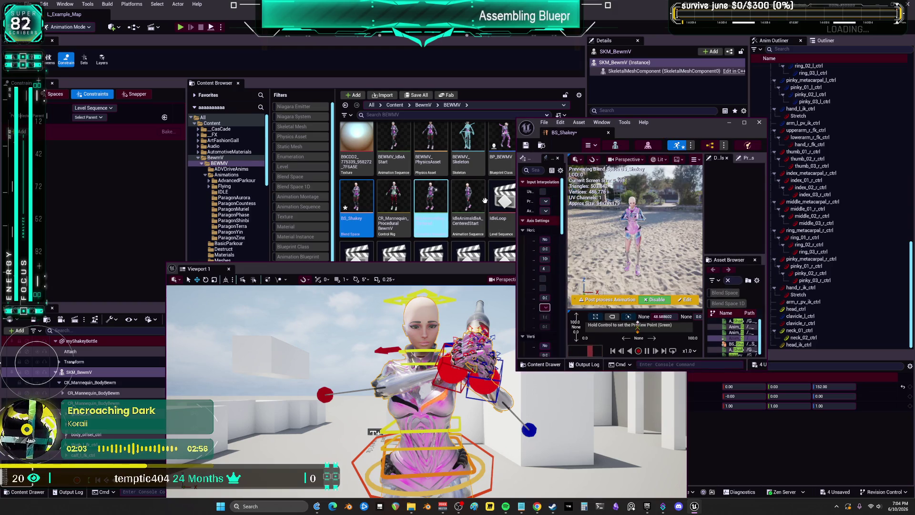
{"action": "left_click_drag", "start_coordinate": [696, 124], "coordinate": [775, 128]}
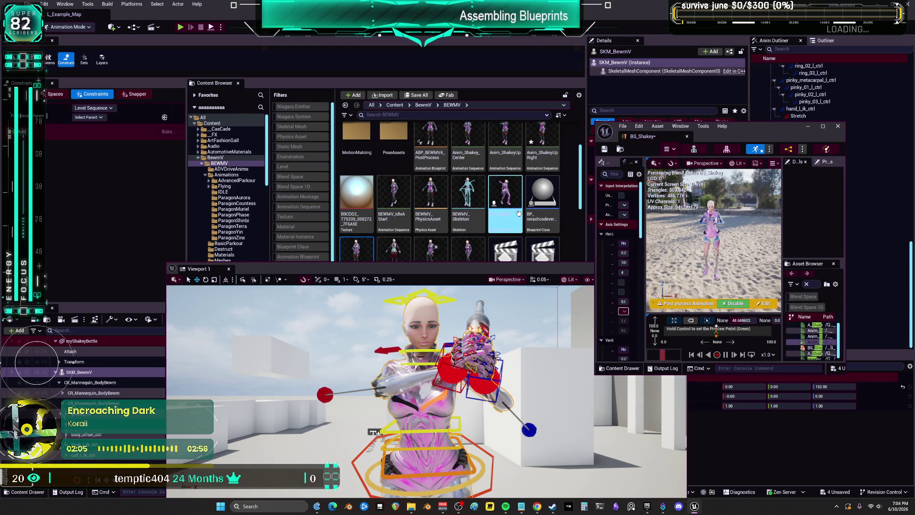
{"action": "left_click_drag", "start_coordinate": [808, 342], "coordinate": [791, 343]}
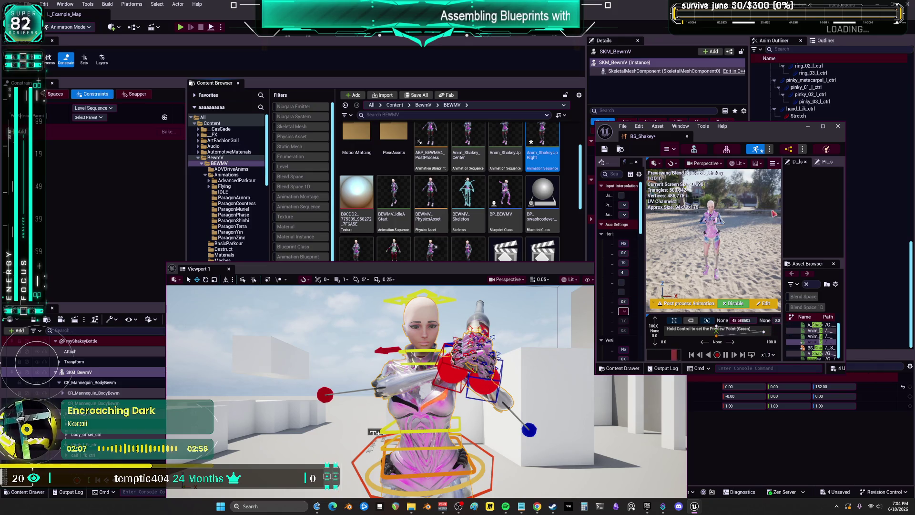
{"action": "left_click", "coordinate": [822, 126]}
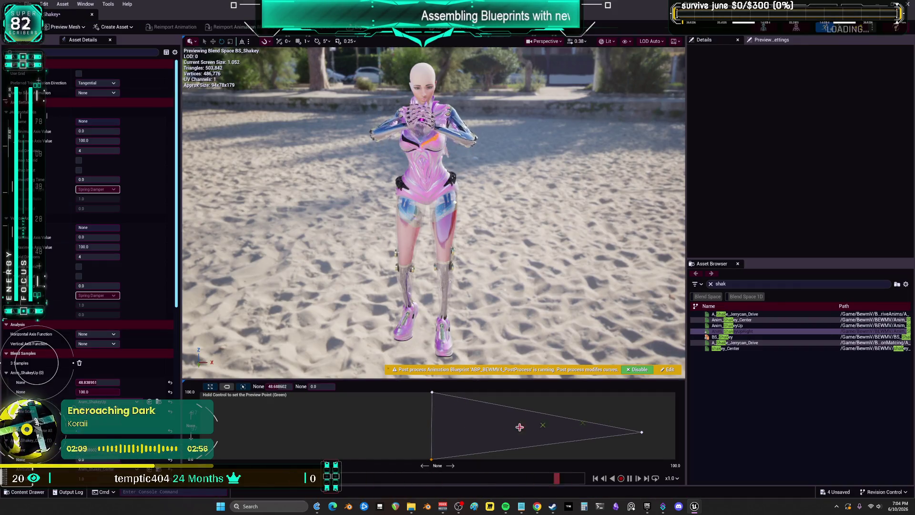
Preview the blended pose near the grid centre and near the right-hand sample.
{"action": "left_click", "coordinate": [654, 434], "text": "ctrl"}
{"action": "left_click", "coordinate": [576, 431], "text": "ctrl"}
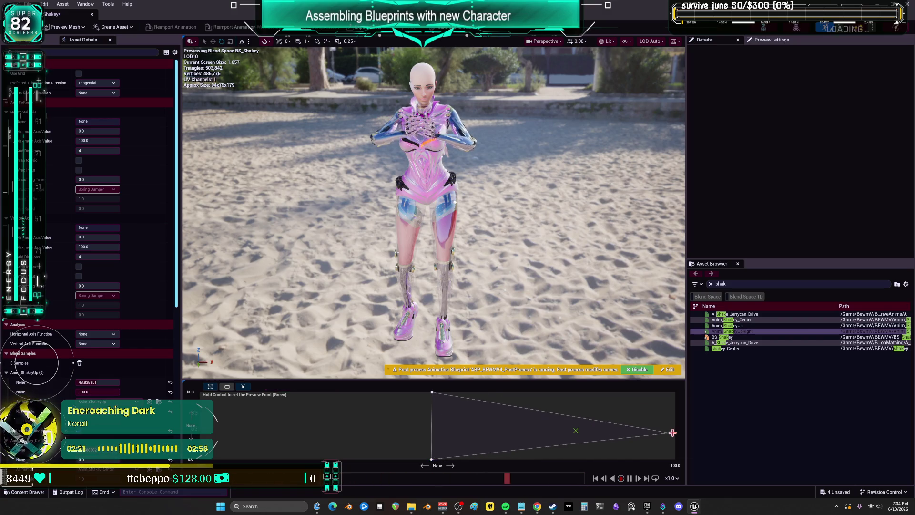
{"action": "double_click", "coordinate": [792, 330]}
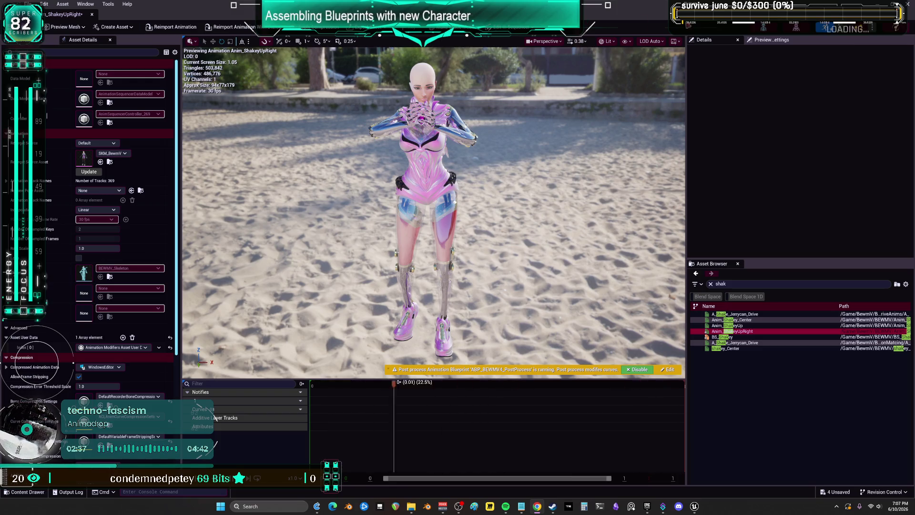
Switch from the Anim_ShakeyUpRight editor back to the main level editor.
{"action": "key", "text": "alt+Tab"}
Move the floating viewport up to uncover Sequencer and scrub the playhead to frame 0012.
{"action": "left_click_drag", "start_coordinate": [502, 273], "coordinate": [532, 138]}
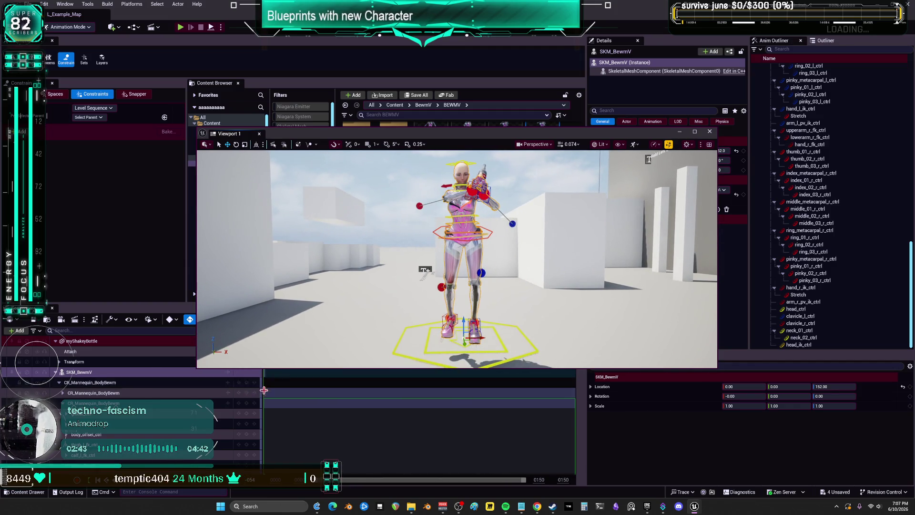
{"action": "left_click_drag", "start_coordinate": [426, 133], "coordinate": [502, 73]}
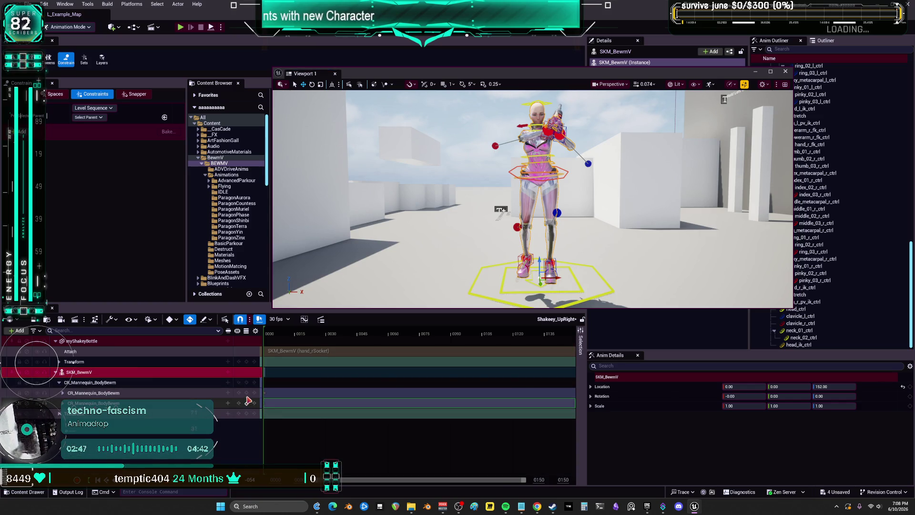
{"action": "mouse_move", "coordinate": [279, 339]}
{"action": "left_mouse_down"}
{"action": "mouse_move", "coordinate": [296, 340]}
{"action": "mouse_move", "coordinate": [261, 338]}
{"action": "left_mouse_up"}
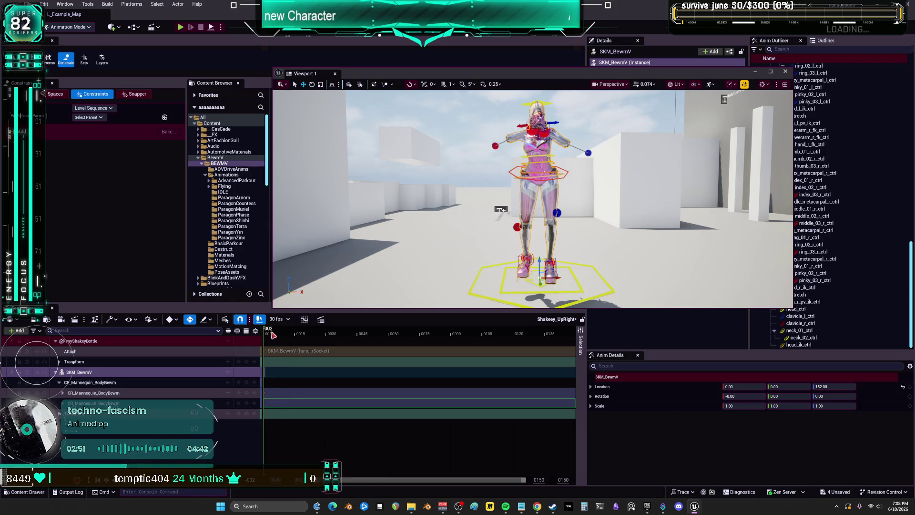
{"action": "key", "text": "ctrl+z"}
{"action": "mouse_move", "coordinate": [272, 335]}
{"action": "left_mouse_down"}
{"action": "mouse_move", "coordinate": [289, 335]}
{"action": "mouse_move", "coordinate": [268, 338]}
{"action": "left_mouse_up"}
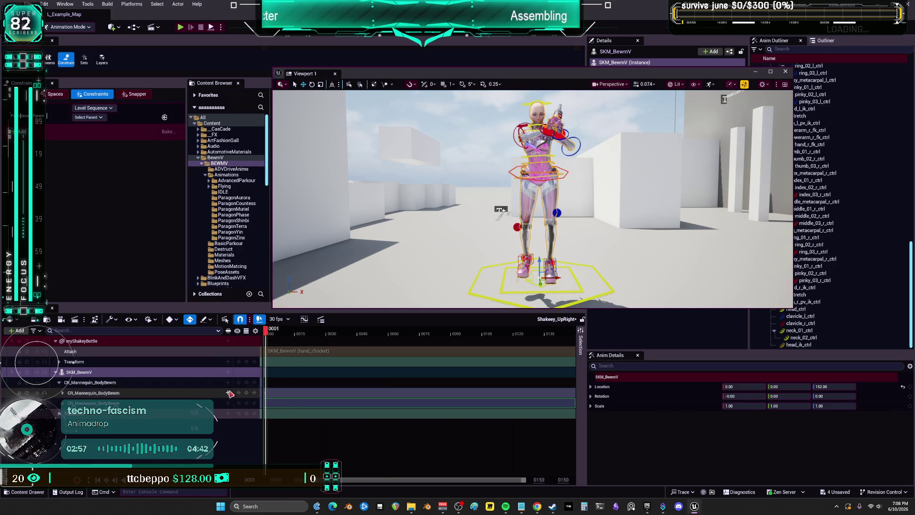
Select the CR_Mannequin_BodyBewm track and pan the timeline left past frame 0.
{"action": "left_click", "coordinate": [232, 375]}
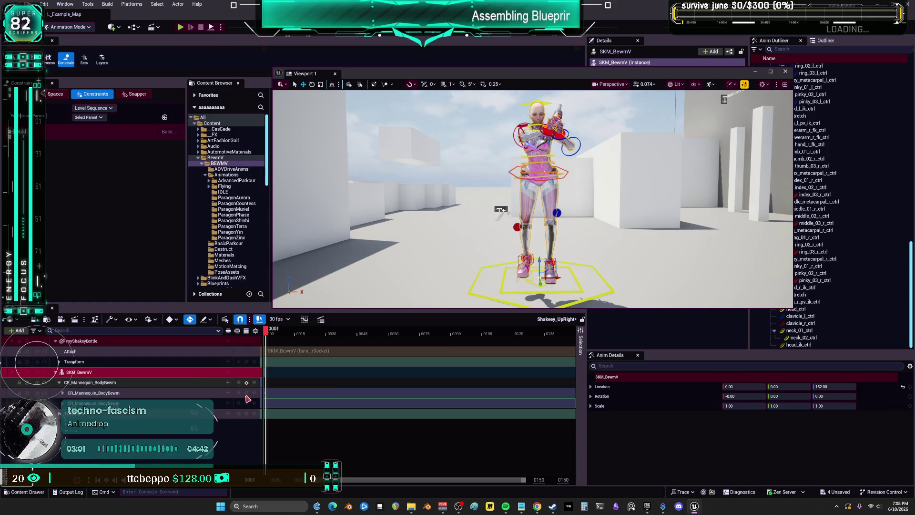
{"action": "left_click", "coordinate": [247, 395]}
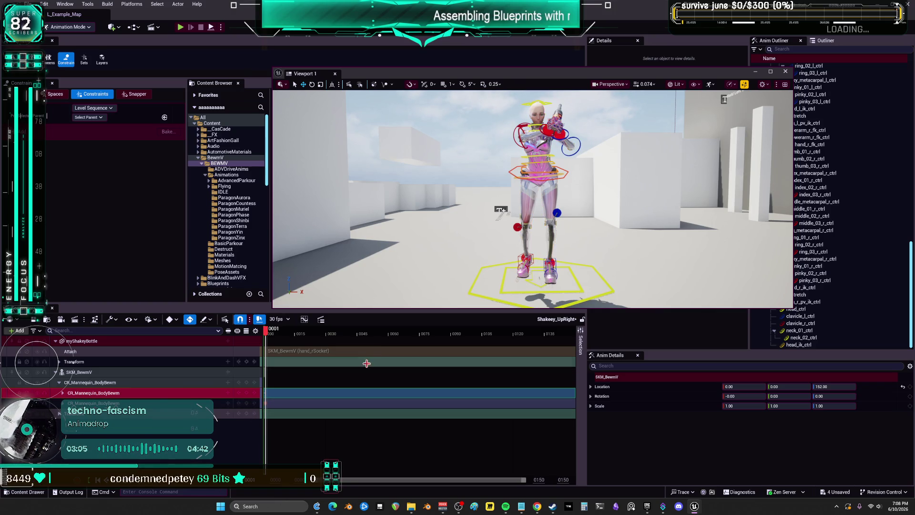
{"action": "left_click_drag", "start_coordinate": [299, 379], "coordinate": [435, 379]}
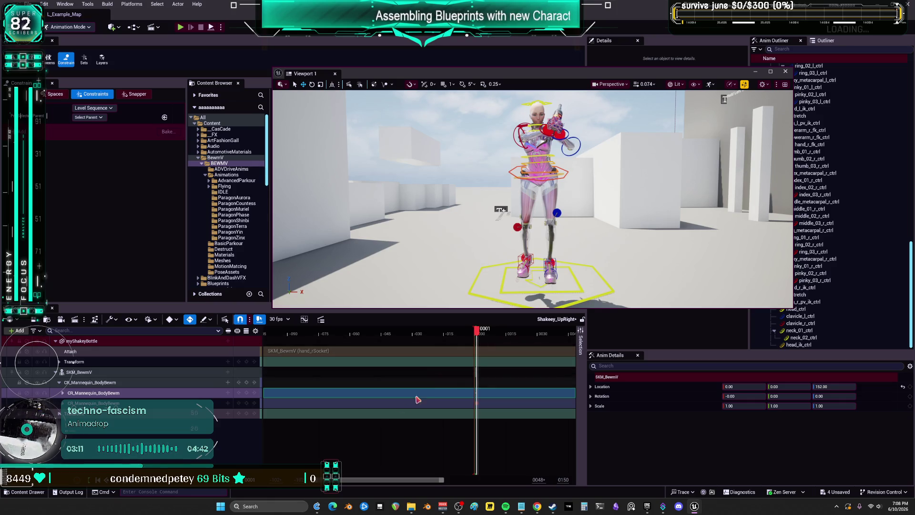
Undo the recent Delete Keys and Paste Keys, scrubbing and zooming the timeline to check the pose.
{"action": "key", "text": "ctrl+z"}
{"action": "key", "text": "Delete"}
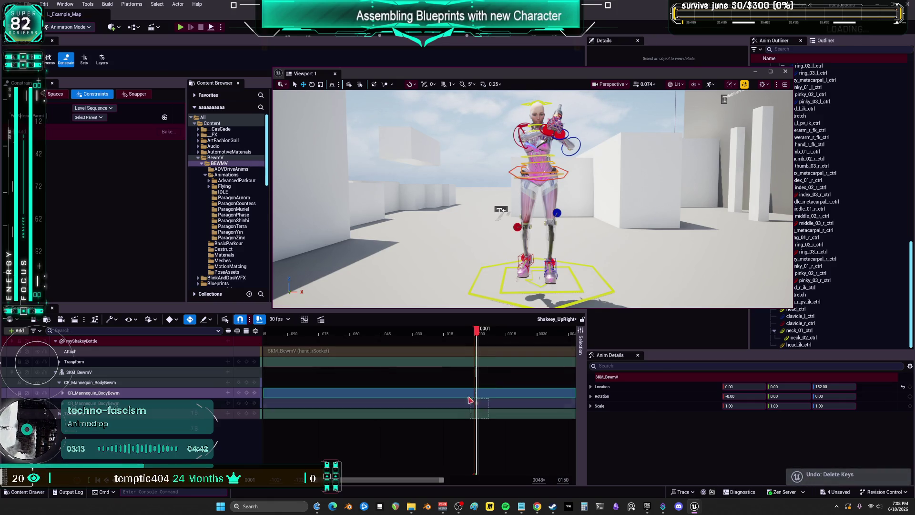
{"action": "mouse_move", "coordinate": [477, 333]}
{"action": "left_mouse_down"}
{"action": "mouse_move", "coordinate": [454, 333]}
{"action": "mouse_move", "coordinate": [479, 341]}
{"action": "left_mouse_up"}
{"action": "mouse_move", "coordinate": [332, 488]}
{"action": "left_mouse_down"}
{"action": "mouse_move", "coordinate": [333, 480]}
{"action": "mouse_move", "coordinate": [437, 482]}
{"action": "mouse_move", "coordinate": [403, 481]}
{"action": "left_mouse_up"}
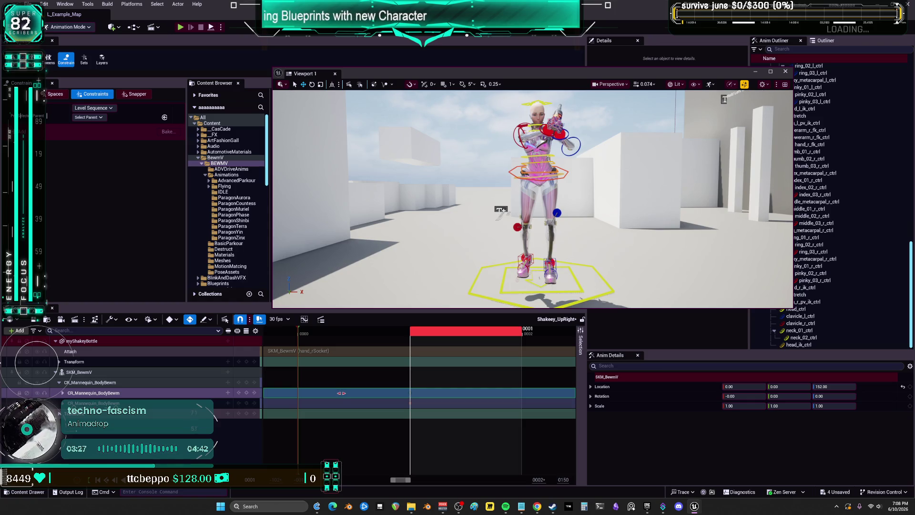
{"action": "key", "text": "ctrl+z"}
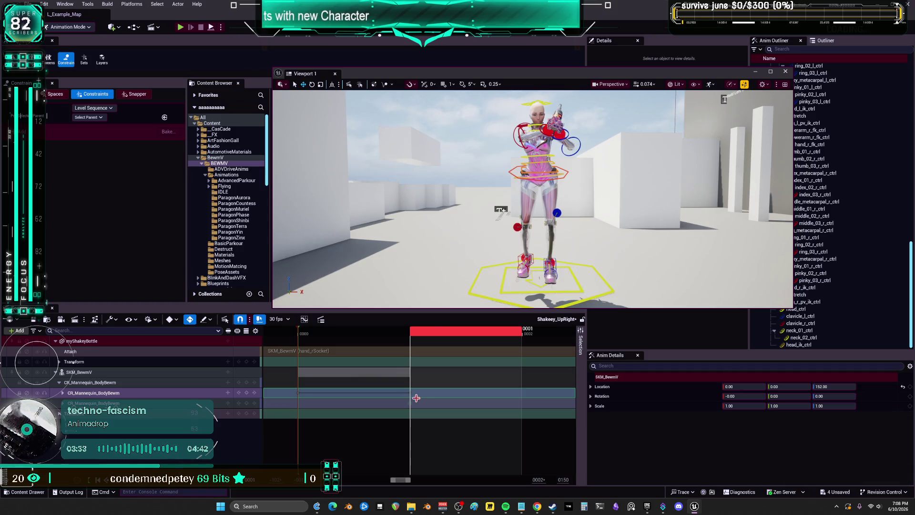
{"action": "key", "text": "ctrl+v"}
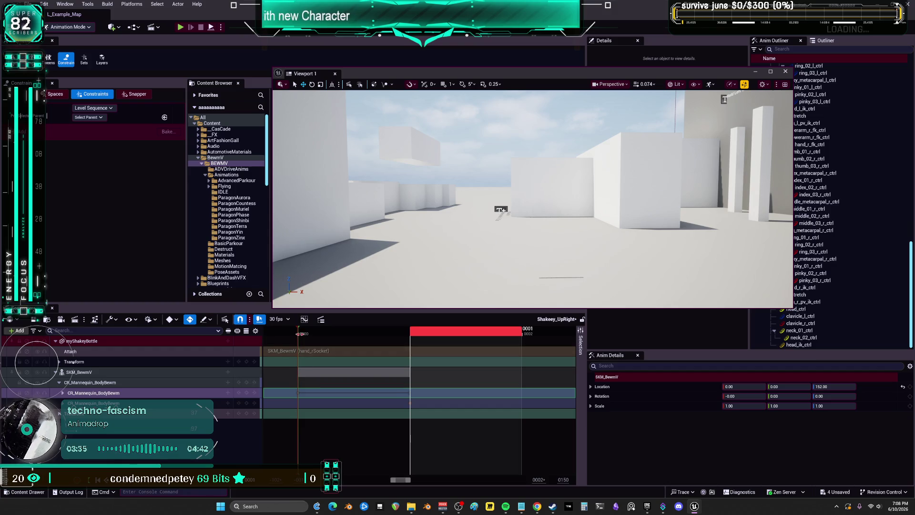
{"action": "key", "text": "ctrl+z"}
{"action": "key", "text": "ctrl+z"}
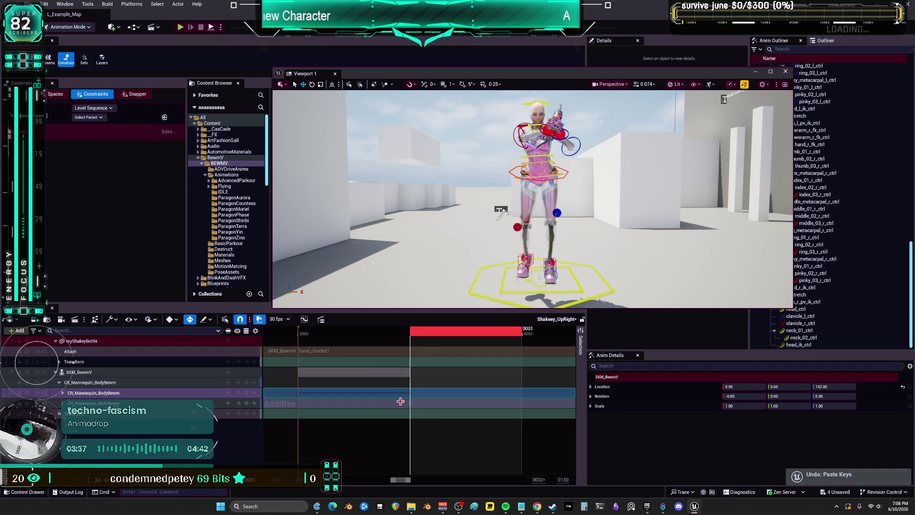
Expand the CR_Mannequin_BodyBewm track to list its individual controls.
{"action": "left_click", "coordinate": [63, 393]}
{"action": "scroll", "coordinate": [310, 403], "scroll_direction": "down", "scroll_amount": 10}
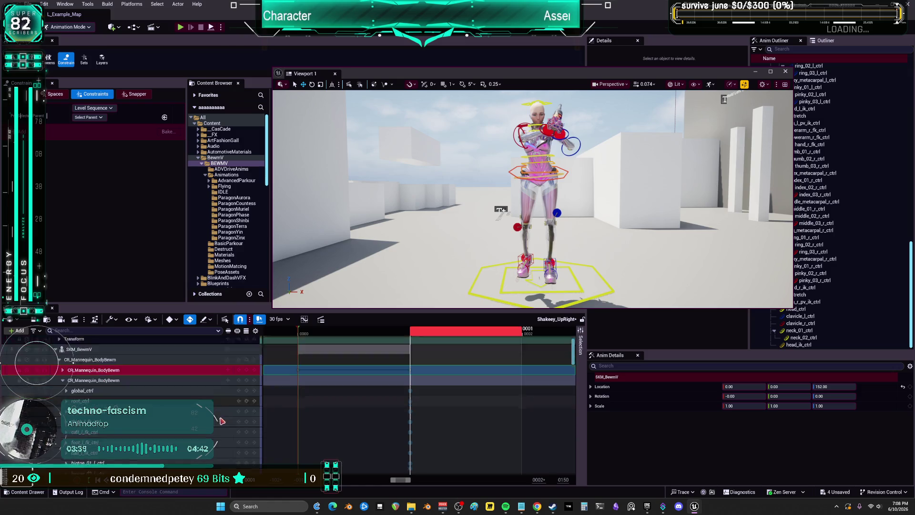
{"action": "scroll", "coordinate": [310, 402], "scroll_direction": "up", "scroll_amount": 3}
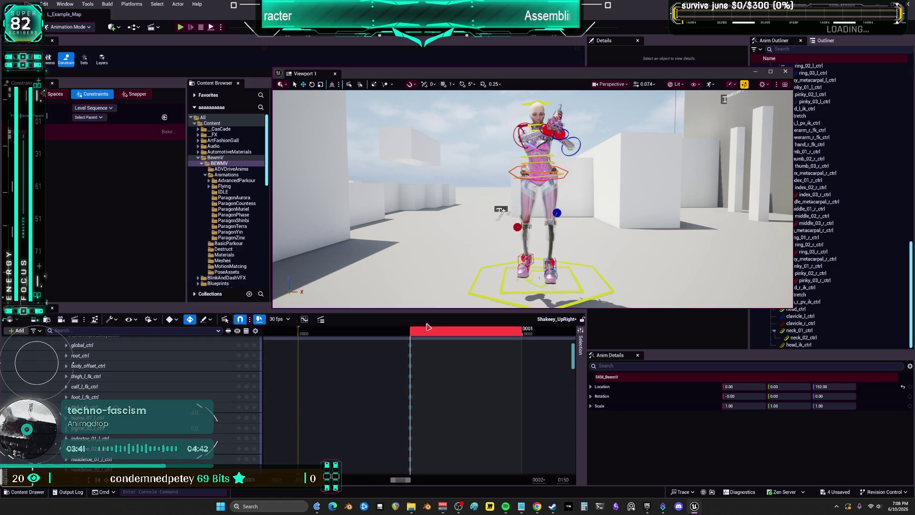
Shorten the floating viewport and give the Sequencer panel more height.
{"action": "left_click_drag", "start_coordinate": [431, 312], "coordinate": [343, 191]}
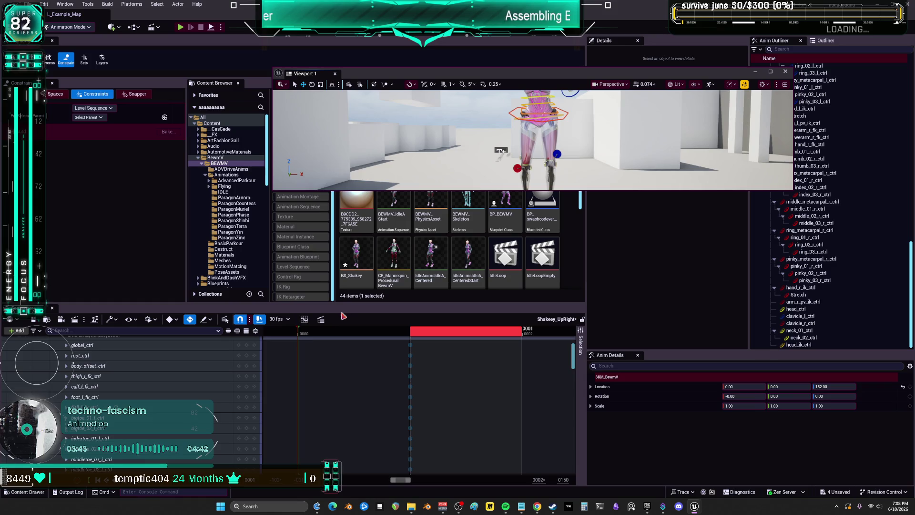
{"action": "left_click_drag", "start_coordinate": [341, 304], "coordinate": [343, 200]}
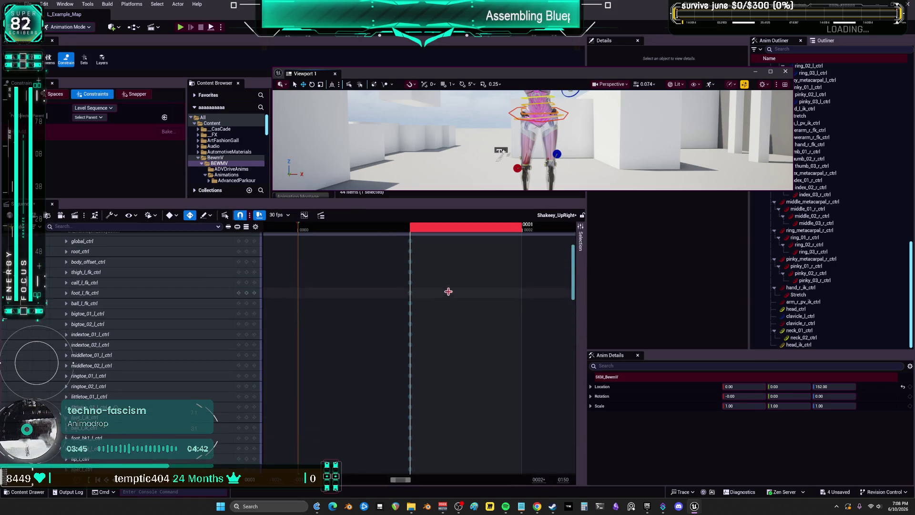
{"action": "scroll", "coordinate": [438, 287], "scroll_direction": "up", "scroll_amount": 3}
{"action": "scroll", "coordinate": [404, 402], "scroll_direction": "down", "scroll_amount": 5}
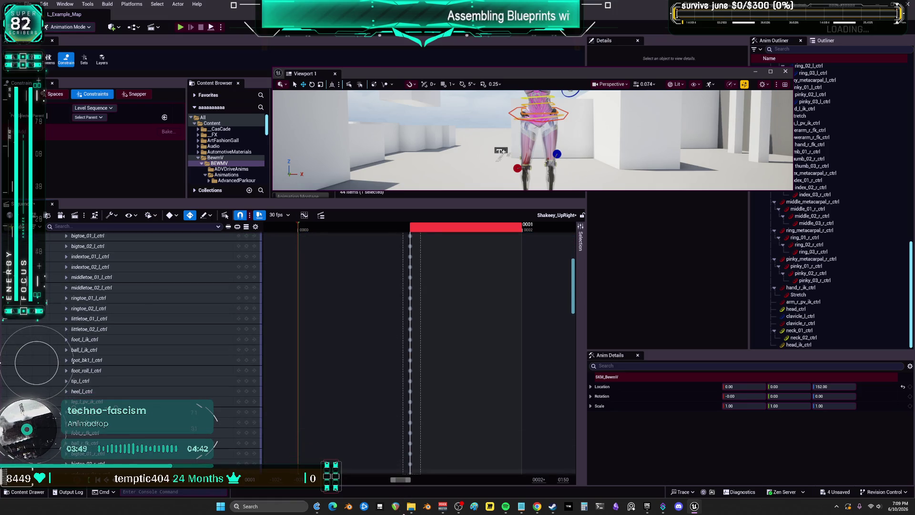
{"action": "scroll", "coordinate": [400, 472], "scroll_direction": "down", "scroll_amount": 5}
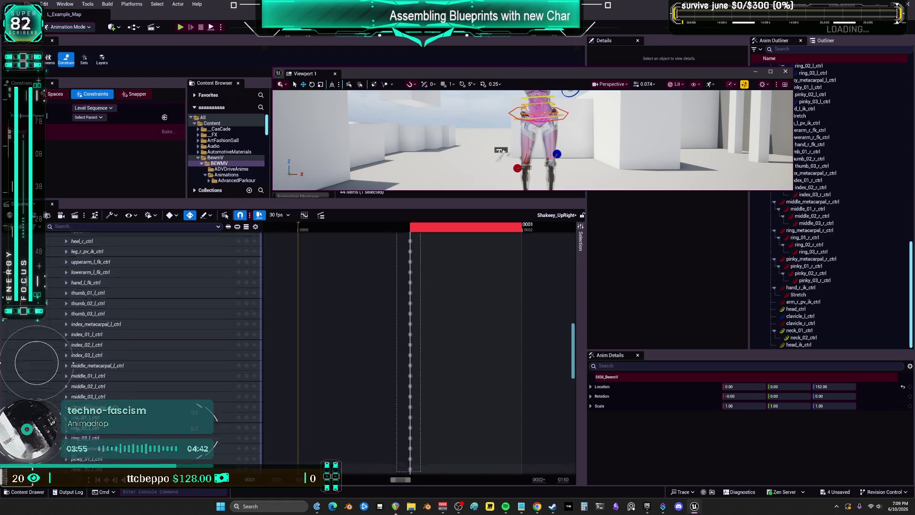
{"action": "scroll", "coordinate": [400, 481], "scroll_direction": "down", "scroll_amount": 5}
{"action": "scroll", "coordinate": [399, 487], "scroll_direction": "down", "scroll_amount": 5}
{"action": "scroll", "coordinate": [394, 512], "scroll_direction": "down", "scroll_amount": 8}
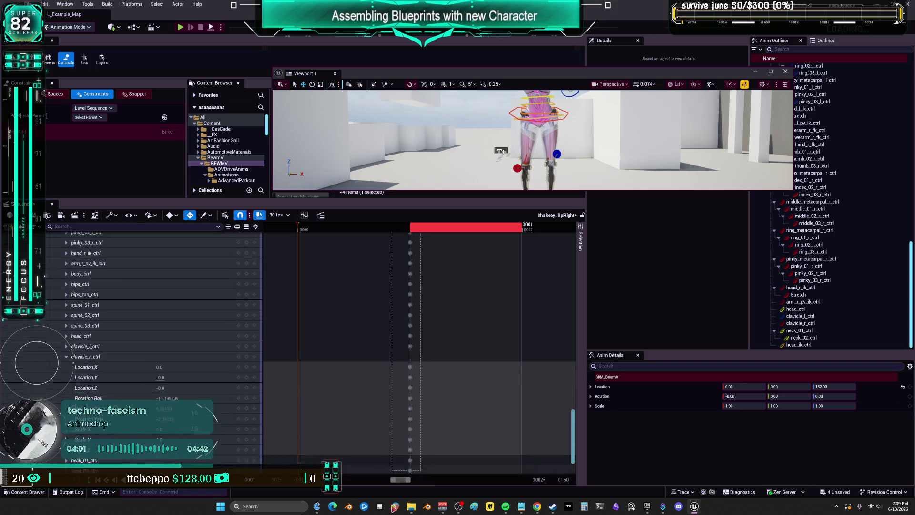
{"action": "scroll", "coordinate": [152, 348], "scroll_direction": "down", "scroll_amount": 2}
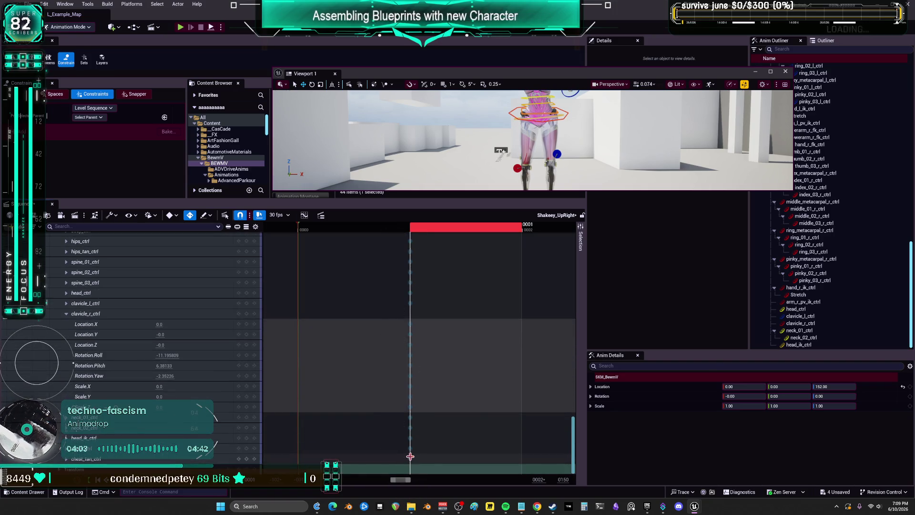
Move the selected pose keys from frame 0001 to 0000 and view the character up close.
{"action": "left_click_drag", "start_coordinate": [378, 458], "coordinate": [327, 452]}
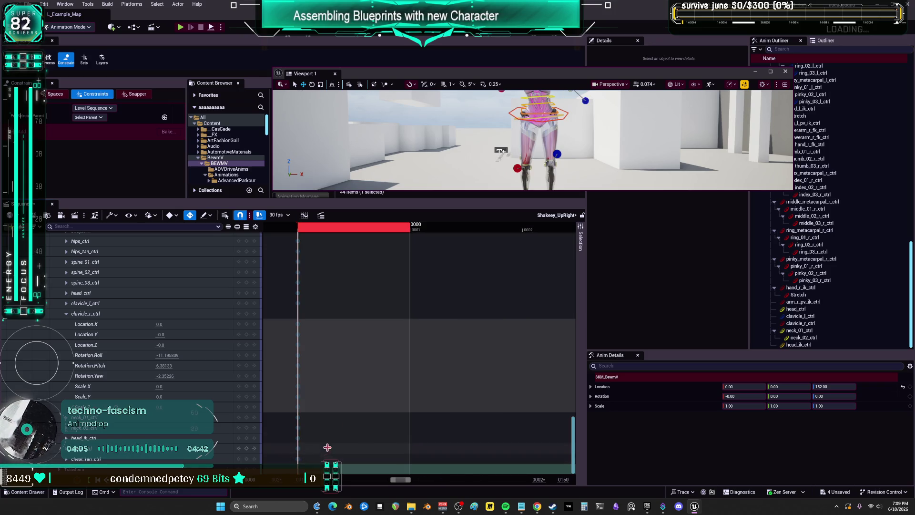
{"action": "left_click_drag", "start_coordinate": [500, 151], "coordinate": [505, 342]}
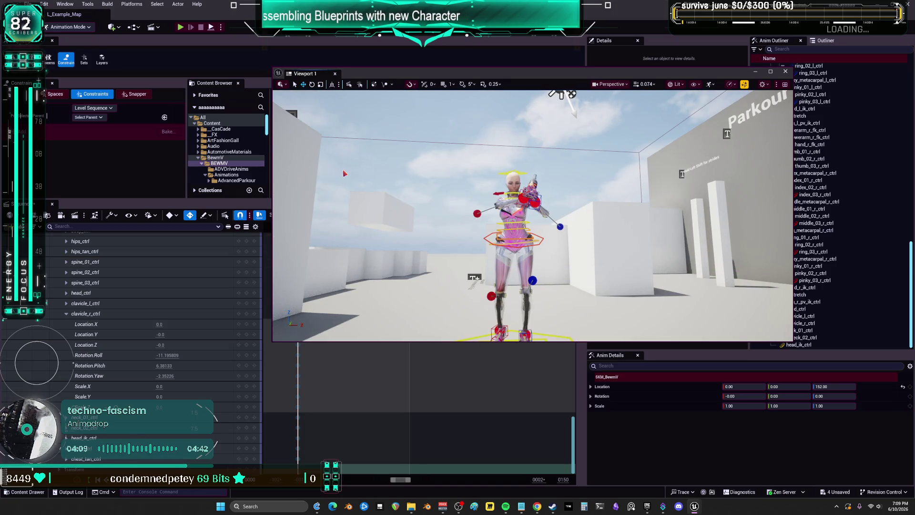
{"action": "left_click_drag", "start_coordinate": [344, 173], "coordinate": [351, 174]}
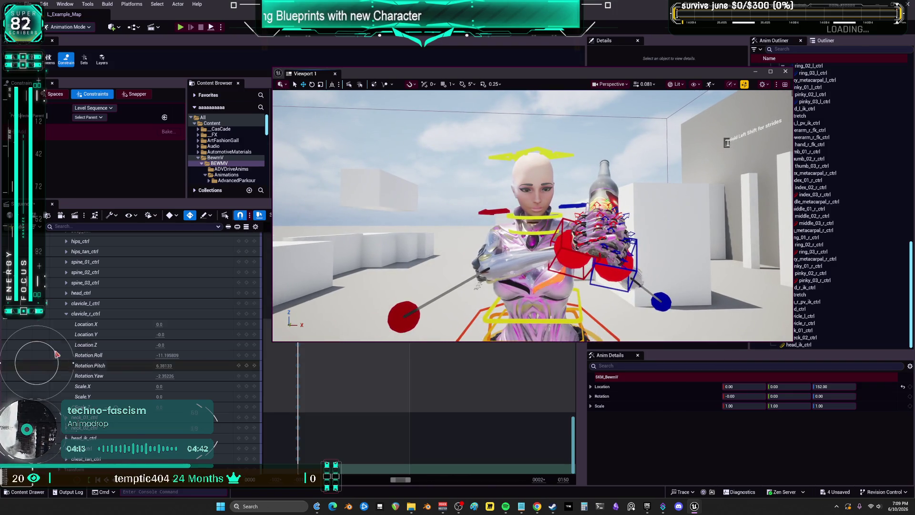
{"action": "scroll", "coordinate": [539, 420], "scroll_direction": "up", "scroll_amount": 5}
{"action": "scroll", "coordinate": [95, 244], "scroll_direction": "up", "scroll_amount": 10}
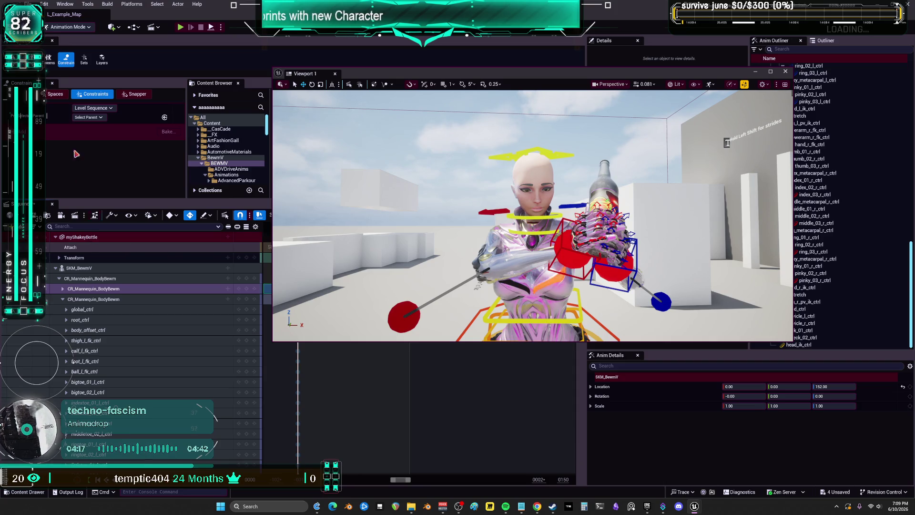
Save all, cancel a first bake of SKM_BewmV, and look up the existing Anim_ShakeyUpRight name.
{"action": "key", "text": "ctrl+s"}
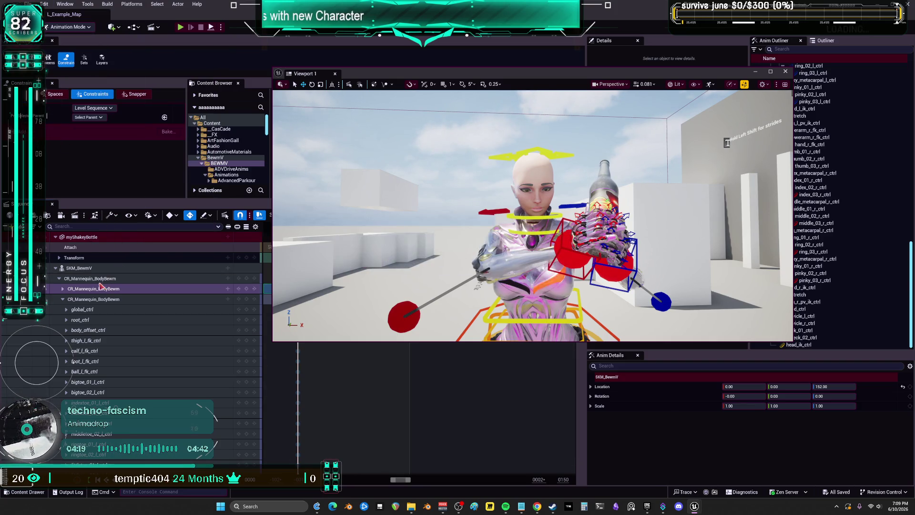
{"action": "left_click", "coordinate": [81, 267]}
{"action": "right_click", "coordinate": [86, 269]}
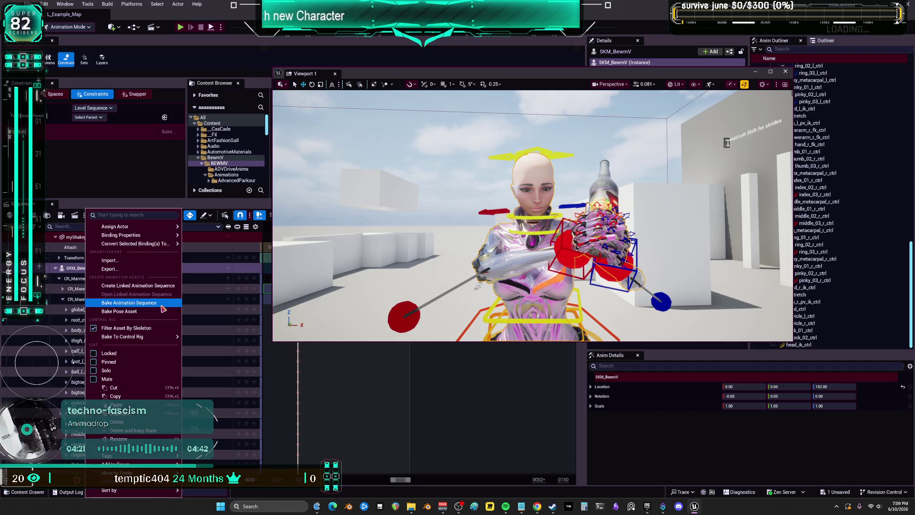
{"action": "left_click", "coordinate": [115, 302]}
{"action": "left_click", "coordinate": [486, 317]}
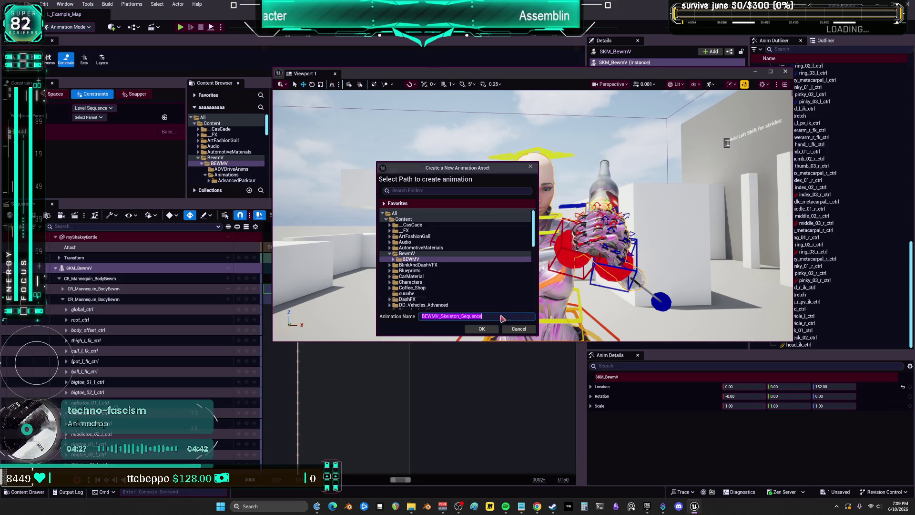
{"action": "left_click", "coordinate": [516, 328]}
{"action": "left_click_drag", "start_coordinate": [437, 78], "coordinate": [497, 246]}
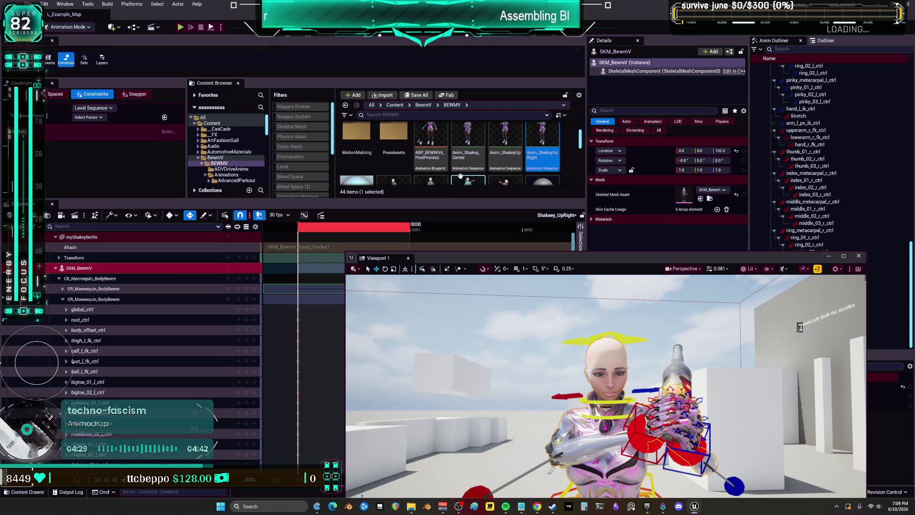
{"action": "left_click", "coordinate": [549, 157]}
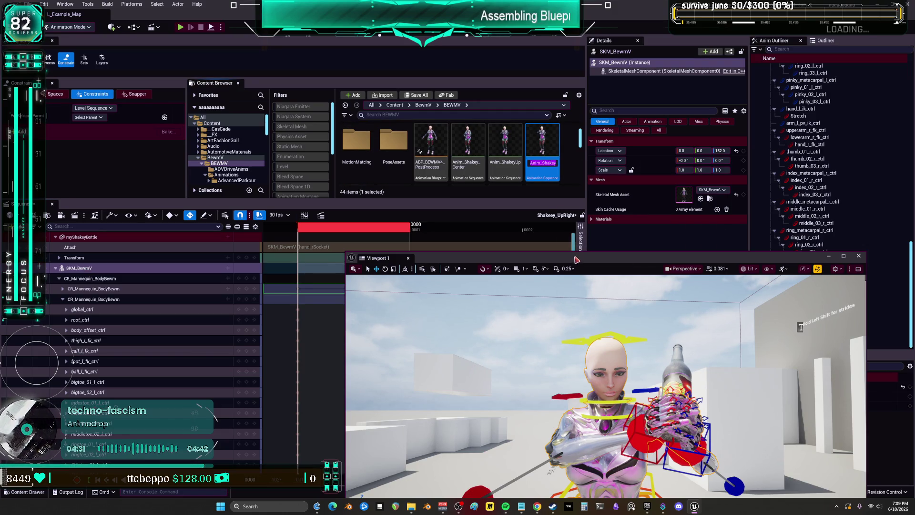
{"action": "left_click_drag", "start_coordinate": [477, 258], "coordinate": [484, 125]}
Bake the SKM_BewmV track to Anim_ShakeyUpRight, replacing the existing asset, and export it.
{"action": "right_click", "coordinate": [79, 268]}
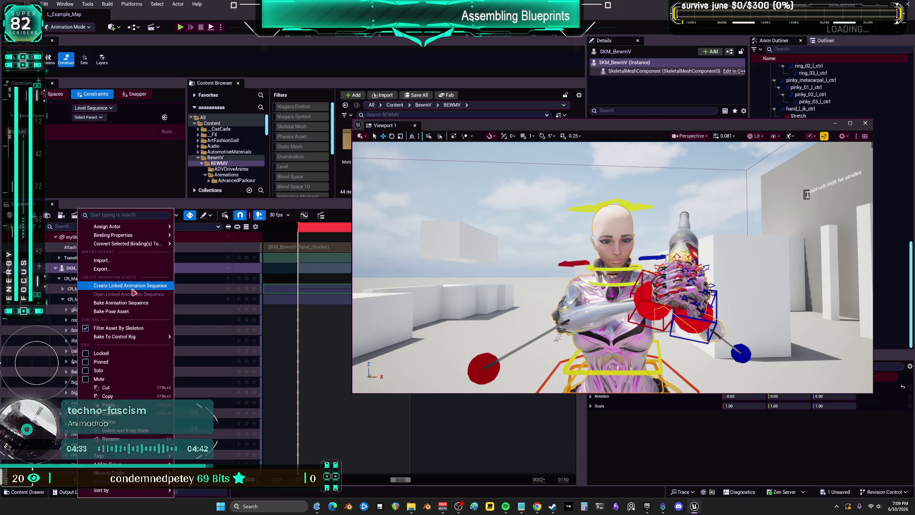
{"action": "left_click", "coordinate": [119, 302]}
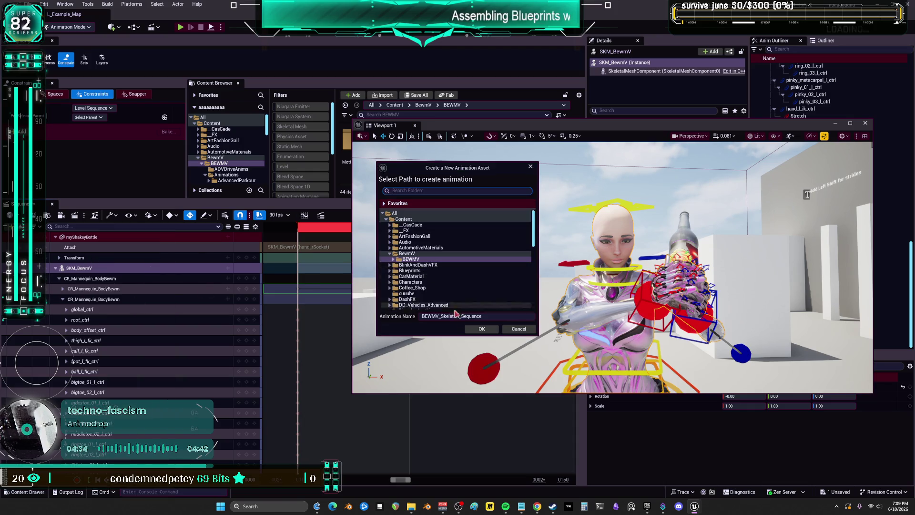
{"action": "left_click", "coordinate": [482, 329]}
{"action": "left_click", "coordinate": [497, 271]}
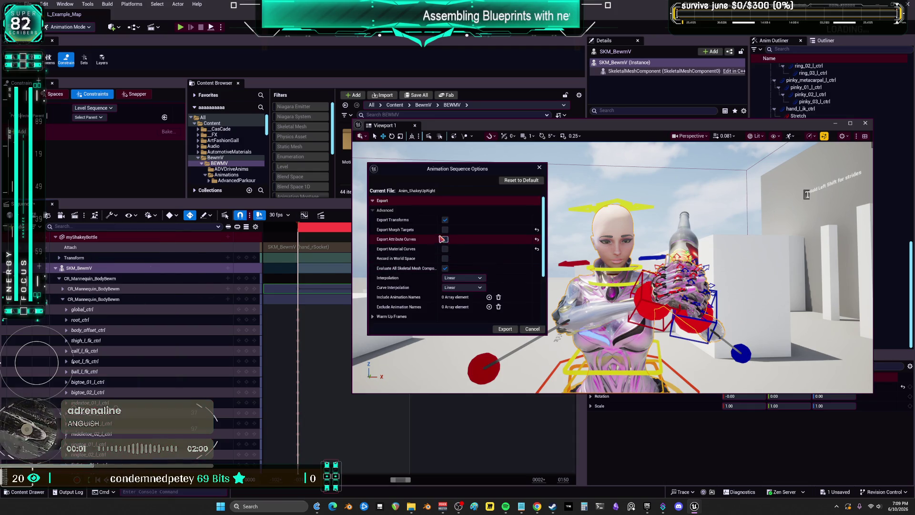
{"action": "left_click", "coordinate": [506, 329]}
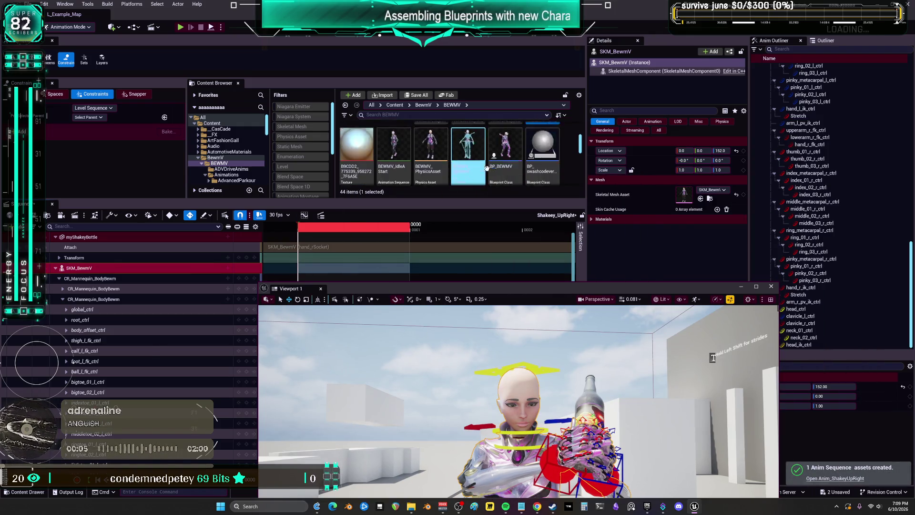
Open BS_Shakey and drag the green preview point to blend toward the re-baked pose.
{"action": "double_click", "coordinate": [456, 161]}
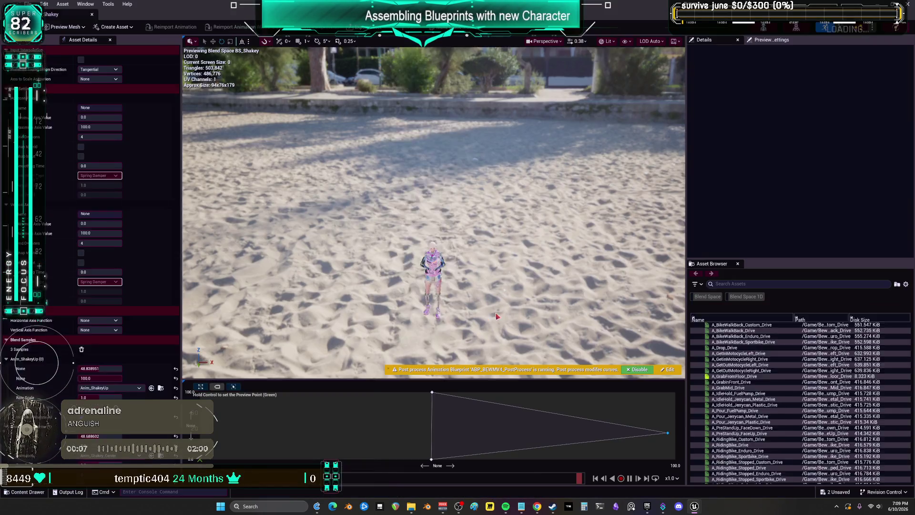
{"action": "mouse_move", "coordinate": [498, 464]}
{"action": "left_mouse_down"}
{"action": "mouse_move", "coordinate": [427, 424]}
{"action": "mouse_move", "coordinate": [655, 432]}
{"action": "mouse_move", "coordinate": [431, 414]}
{"action": "mouse_move", "coordinate": [477, 426]}
{"action": "mouse_move", "coordinate": [626, 427]}
{"action": "mouse_move", "coordinate": [558, 435]}
{"action": "mouse_move", "coordinate": [439, 424]}
{"action": "mouse_move", "coordinate": [494, 421]}
{"action": "left_mouse_up"}
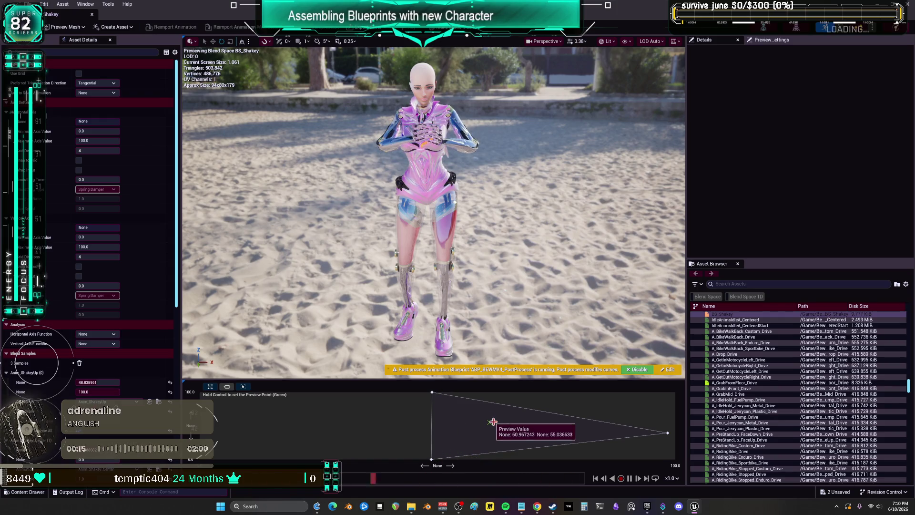
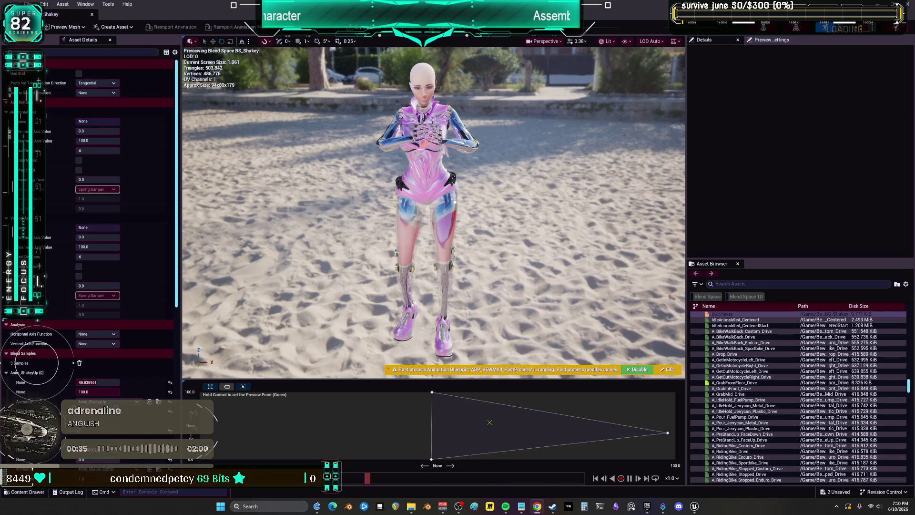
Go back to the level editor, reposition floating Viewport 1, and select the Shakey level sequence.
{"action": "left_click", "coordinate": [93, 14]}
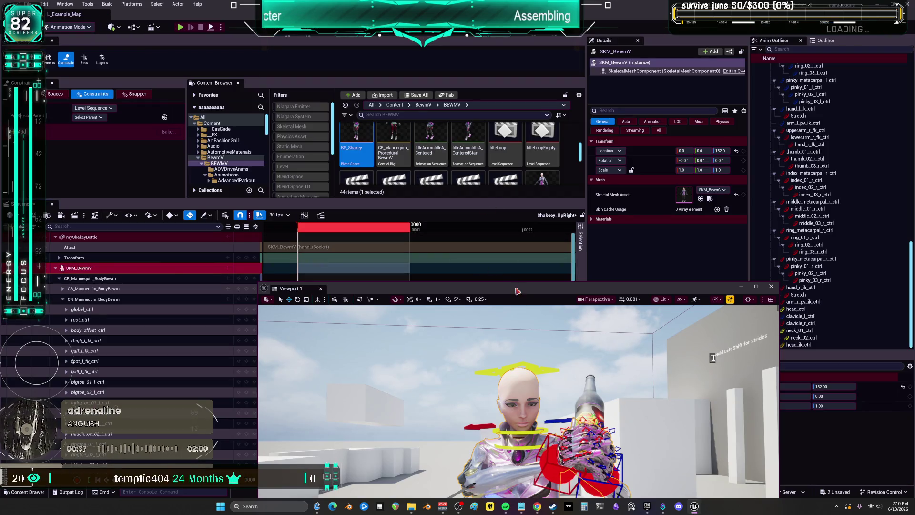
{"action": "mouse_move", "coordinate": [542, 211]}
{"action": "left_mouse_down"}
{"action": "mouse_move", "coordinate": [560, 255]}
{"action": "mouse_move", "coordinate": [442, 120]}
{"action": "mouse_move", "coordinate": [627, 330]}
{"action": "left_mouse_up"}
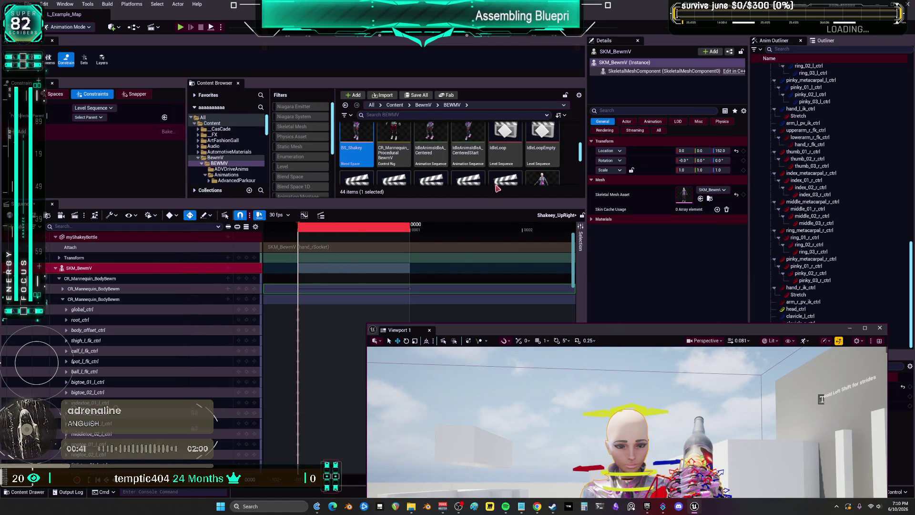
{"action": "scroll", "coordinate": [500, 152], "scroll_direction": "down", "scroll_amount": 1}
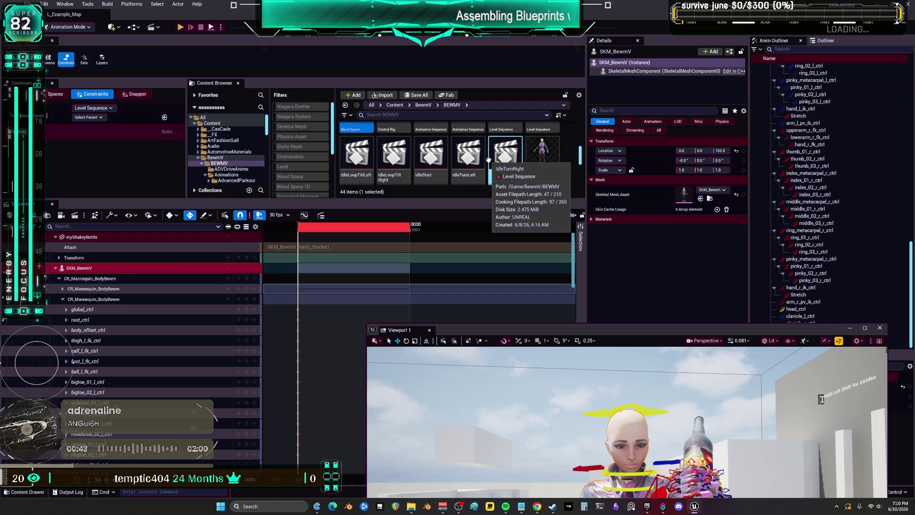
{"action": "scroll", "coordinate": [550, 164], "scroll_direction": "down", "scroll_amount": 3}
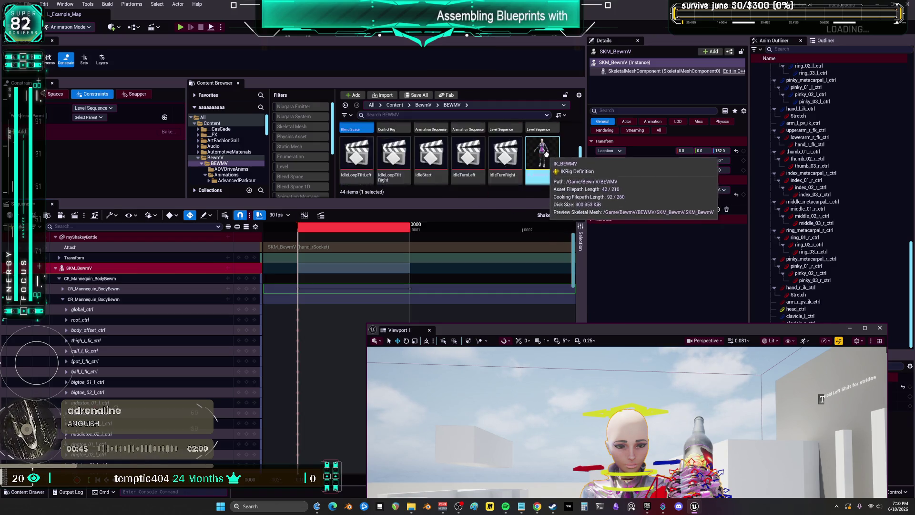
{"action": "left_click", "coordinate": [543, 147]}
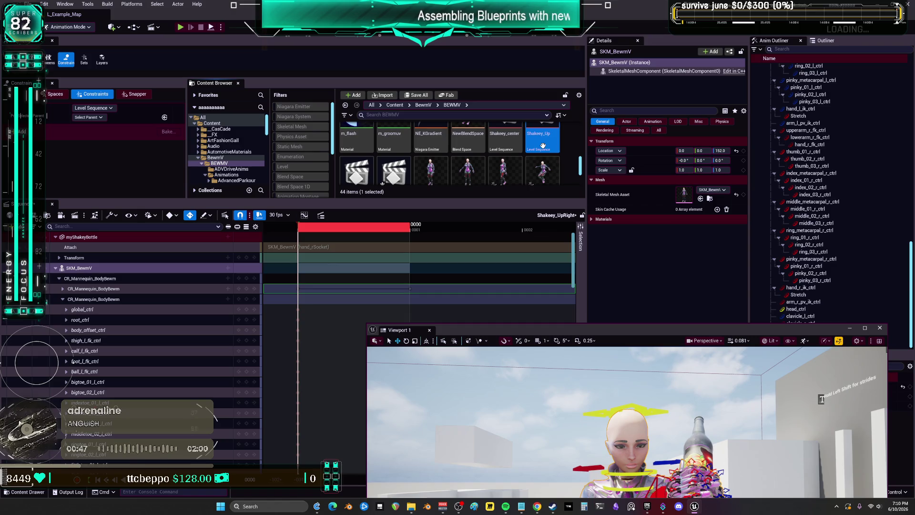
{"action": "scroll", "coordinate": [543, 149], "scroll_direction": "up", "scroll_amount": 1}
{"action": "left_click_drag", "start_coordinate": [485, 330], "coordinate": [485, 118]}
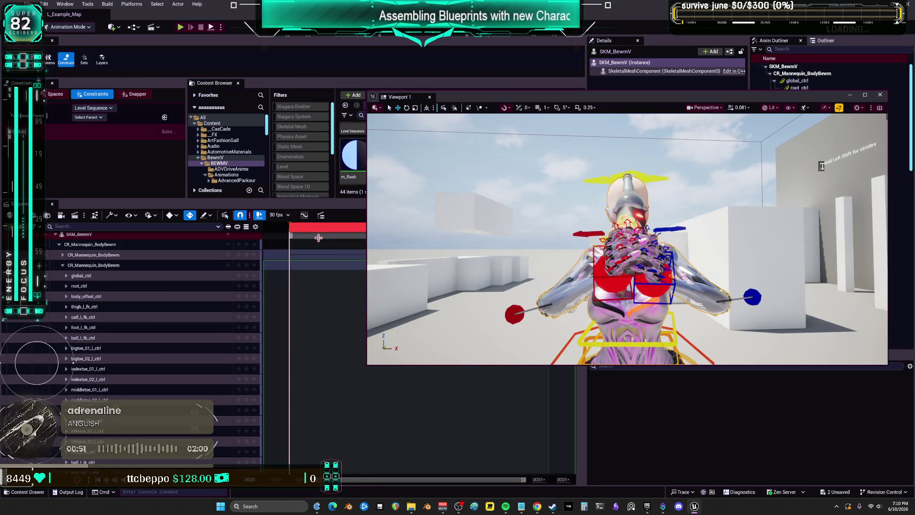
Move hand_r_ik_ctrl and hand_l_ik_ctrl together onto the bottle and lower arm_r_pv_ik_ctrl on Z.
{"action": "scroll", "coordinate": [72, 361], "scroll_direction": "down", "scroll_amount": 2}
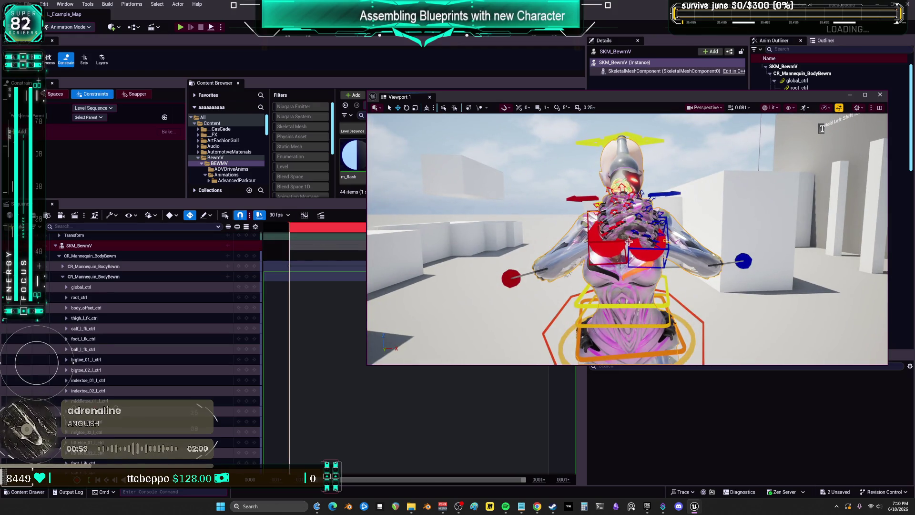
{"action": "left_click", "coordinate": [629, 242]}
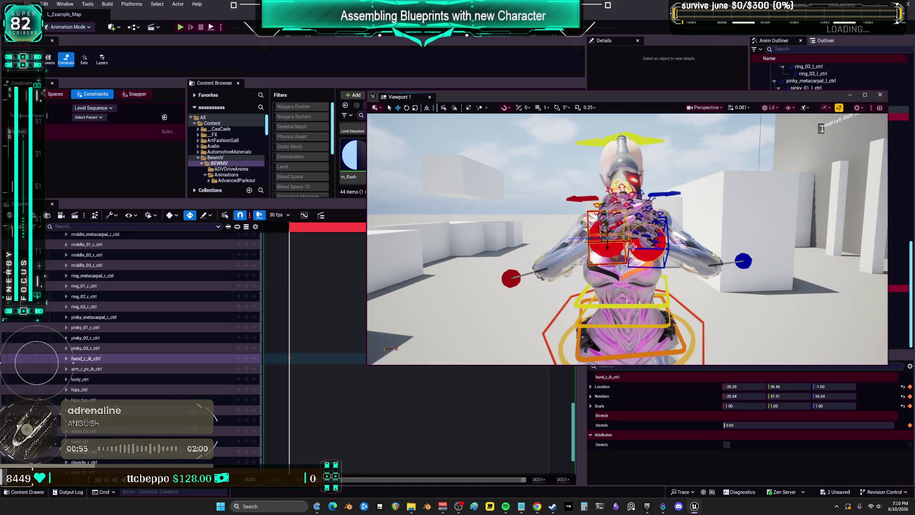
{"action": "left_click", "coordinate": [632, 248], "text": "shift"}
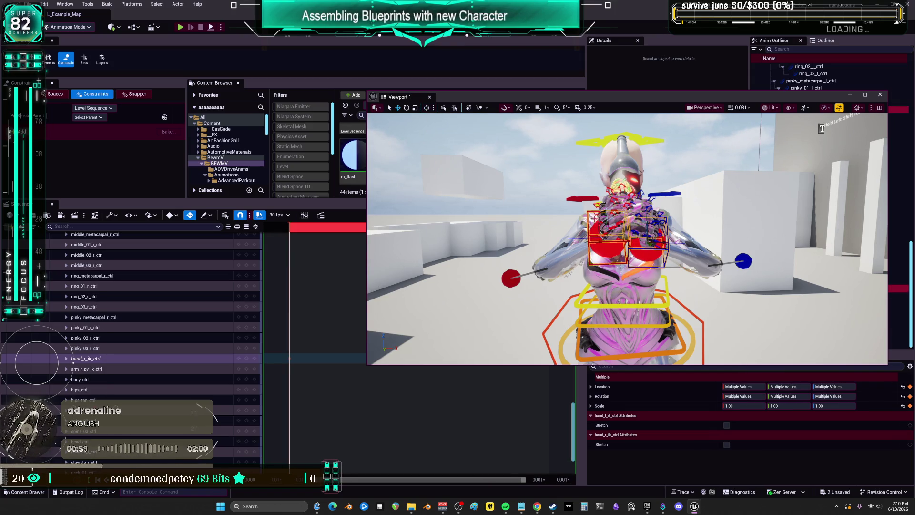
{"action": "mouse_move", "coordinate": [661, 245]}
{"action": "left_mouse_down"}
{"action": "mouse_move", "coordinate": [620, 241]}
{"action": "mouse_move", "coordinate": [616, 250]}
{"action": "left_mouse_up"}
{"action": "left_click", "coordinate": [506, 281]}
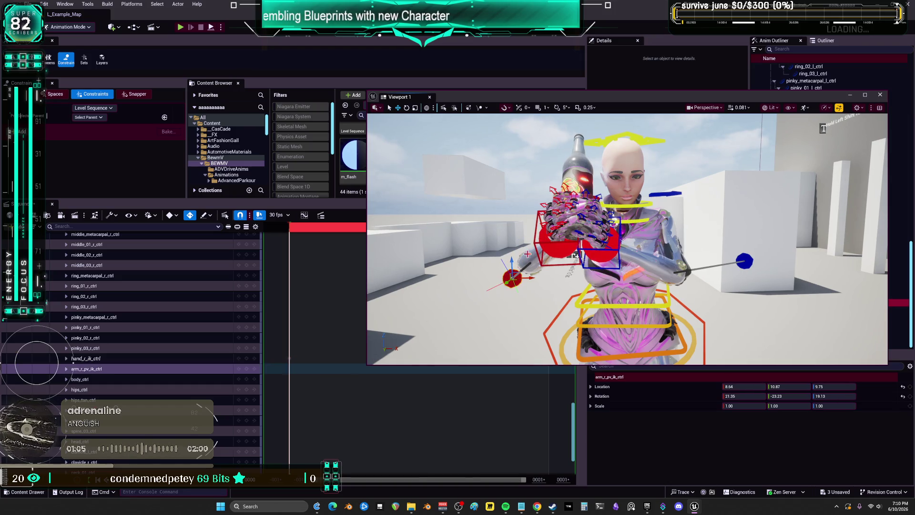
{"action": "mouse_move", "coordinate": [510, 262]}
{"action": "left_mouse_down"}
{"action": "mouse_move", "coordinate": [510, 244]}
{"action": "mouse_move", "coordinate": [515, 283]}
{"action": "left_mouse_up"}
Select the left pole and clavicle controls, then key clavicle_r_ctrl in Sequencer.
{"action": "left_click", "coordinate": [744, 257]}
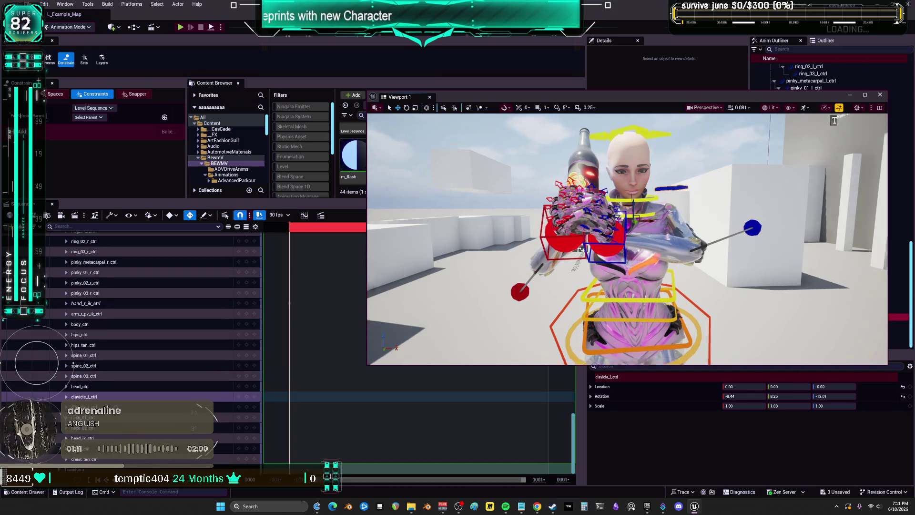
{"action": "left_click", "coordinate": [667, 181]}
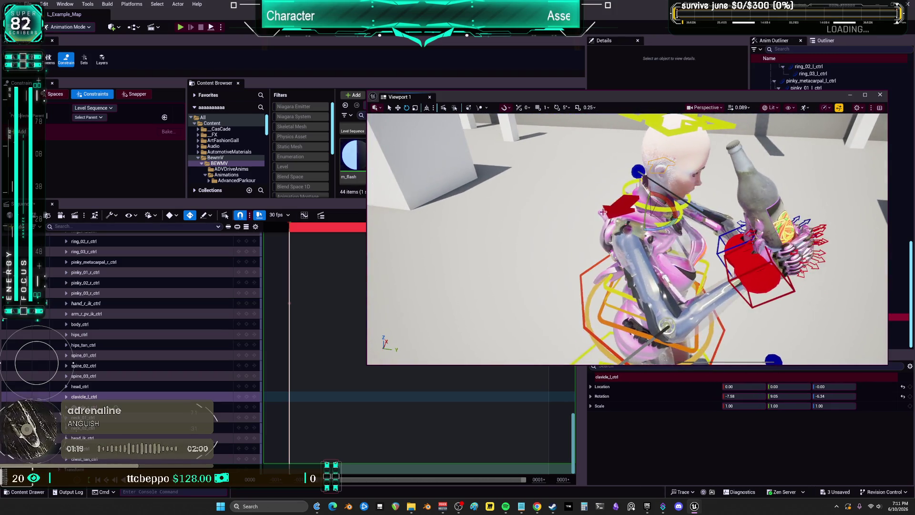
{"action": "left_click", "coordinate": [83, 407]}
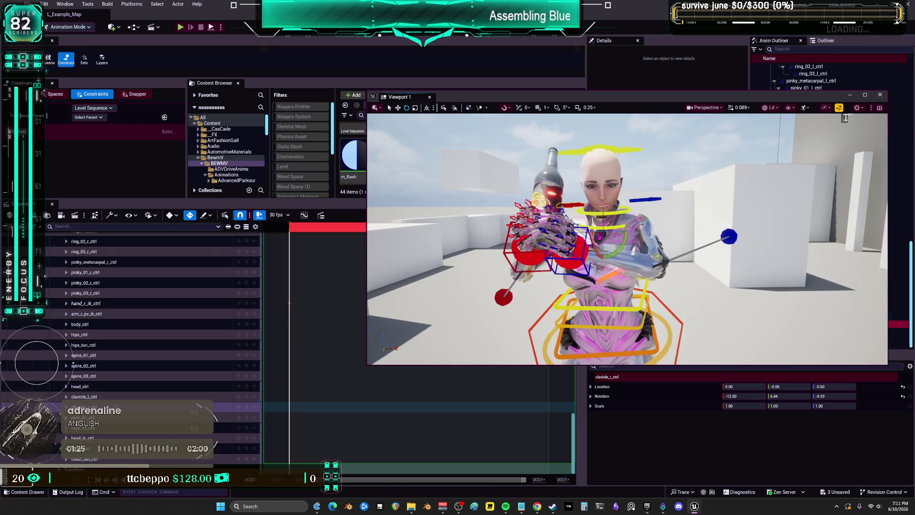
{"action": "left_click", "coordinate": [254, 406]}
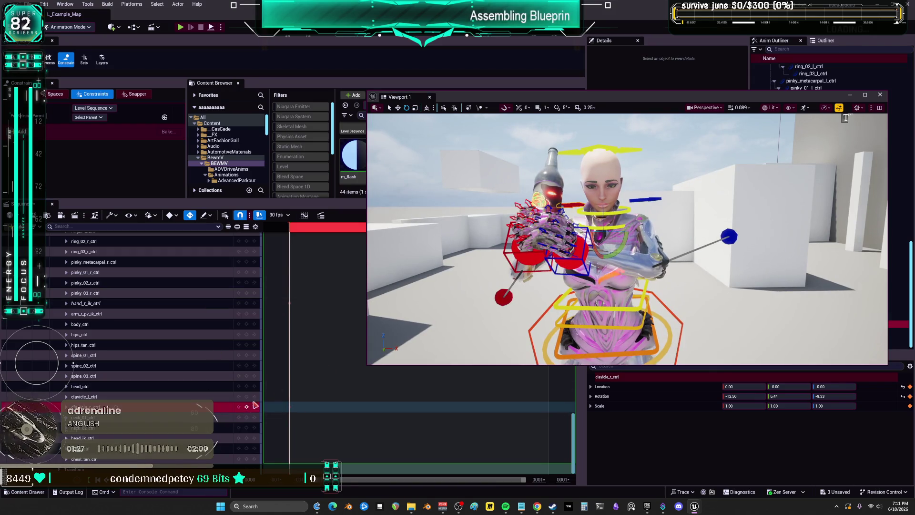
Key clavicle_l_ctrl, hand_r_ik_ctrl and hand_l_ik_ctrl in Sequencer.
{"action": "left_click", "coordinate": [647, 199]}
{"action": "left_click", "coordinate": [246, 397]}
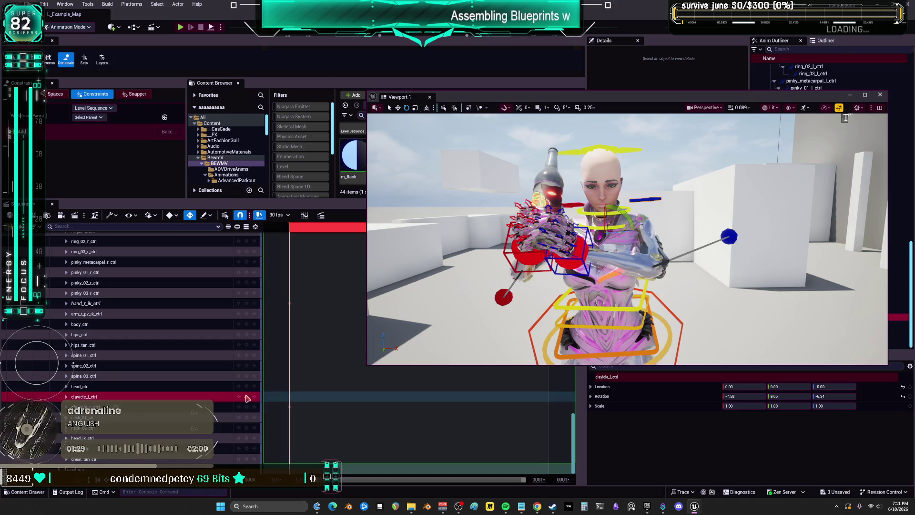
{"action": "left_click", "coordinate": [509, 254]}
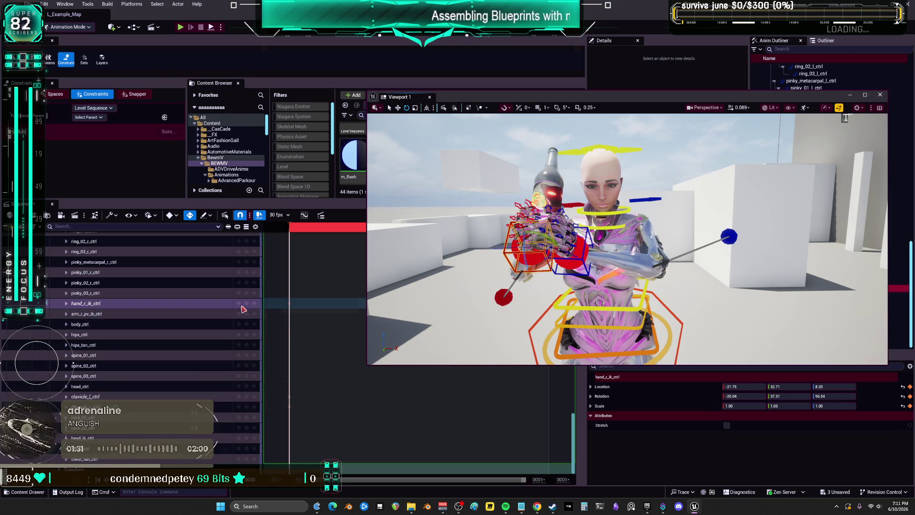
{"action": "left_click", "coordinate": [247, 306]}
{"action": "left_click", "coordinate": [501, 299]}
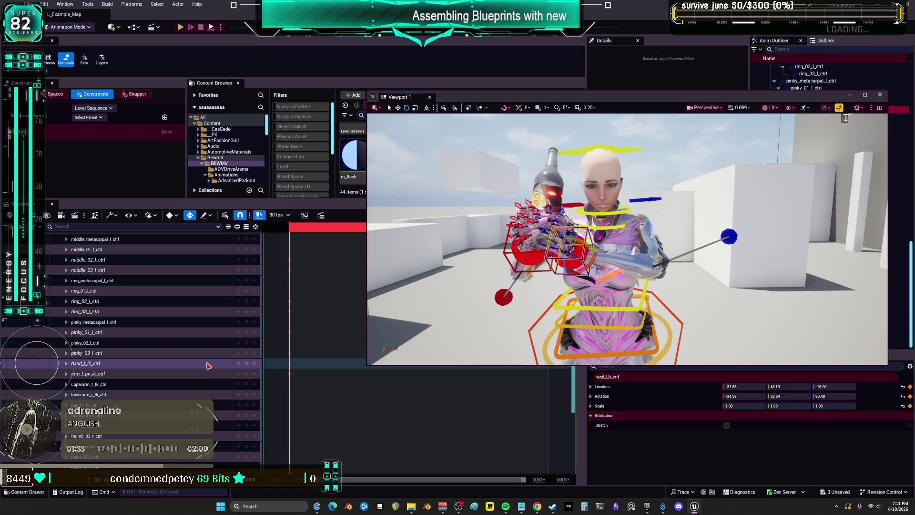
{"action": "left_click", "coordinate": [249, 366]}
Key arm_r_pv_ik_ctrl and arm_l_pv_ik_ctrl, then maximize Viewport 1.
{"action": "left_click", "coordinate": [501, 297]}
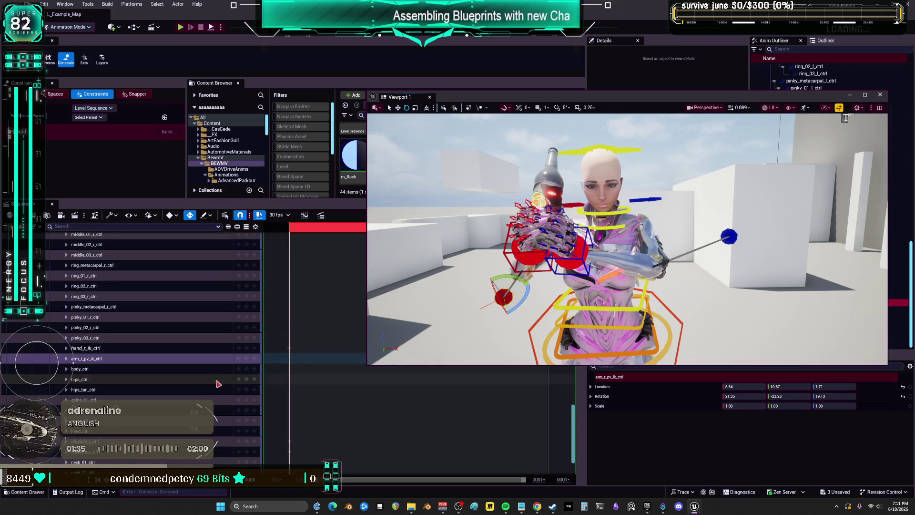
{"action": "left_click", "coordinate": [247, 360]}
{"action": "left_click", "coordinate": [729, 237]}
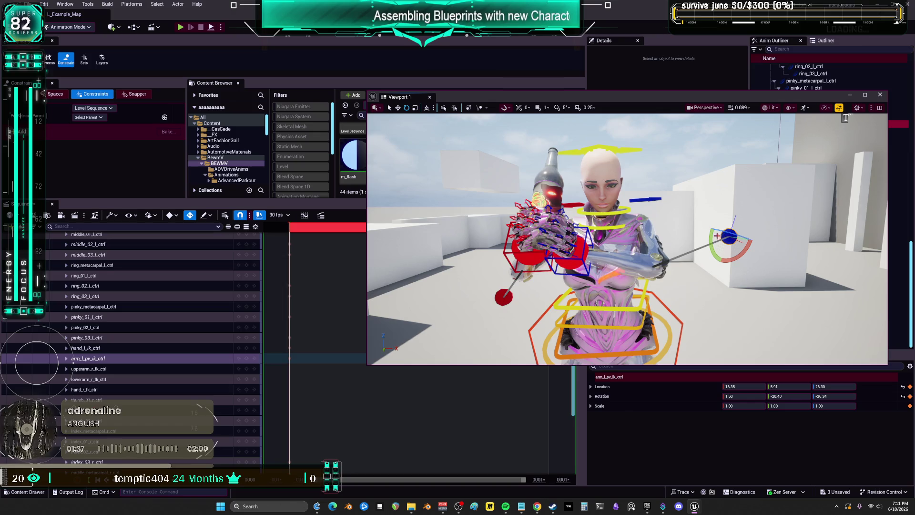
{"action": "left_click", "coordinate": [248, 360]}
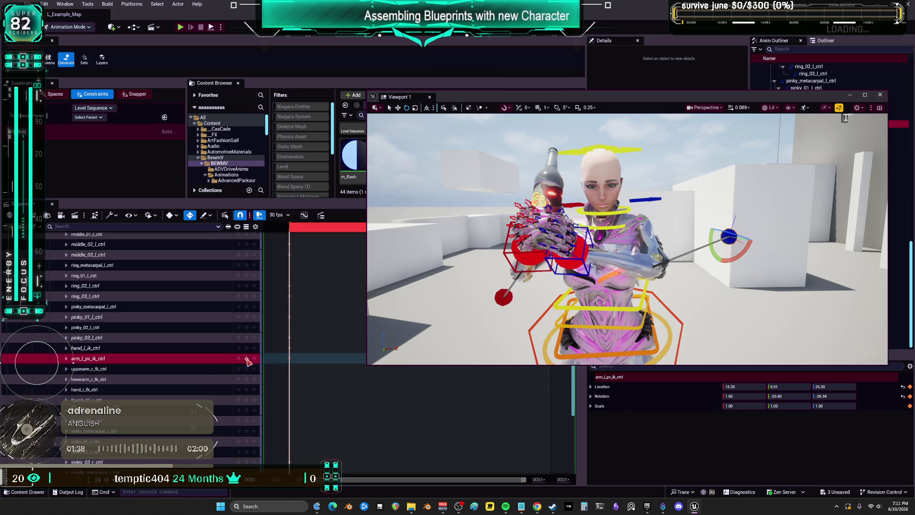
{"action": "left_click", "coordinate": [564, 259]}
{"action": "left_click", "coordinate": [865, 95]}
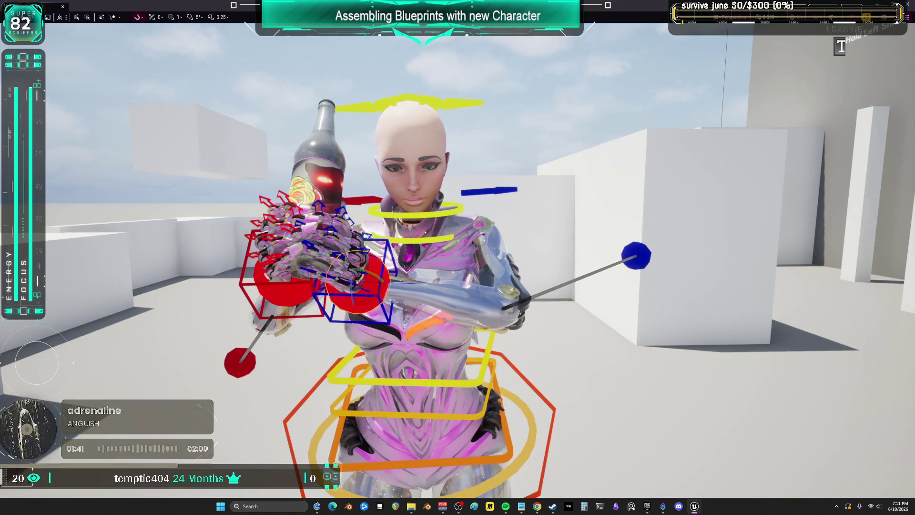
Check the bottle grip close up in game view and switch transforms to local space.
{"action": "key", "text": "g"}
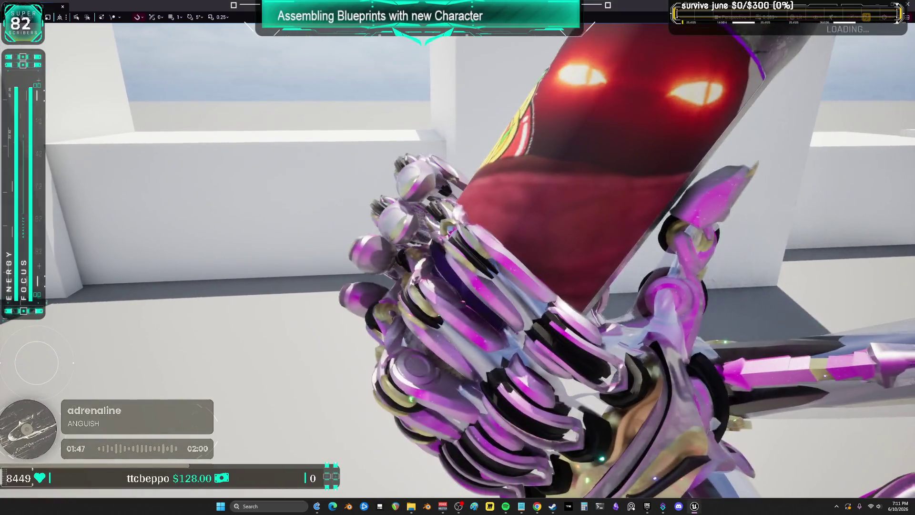
{"action": "key", "text": "g"}
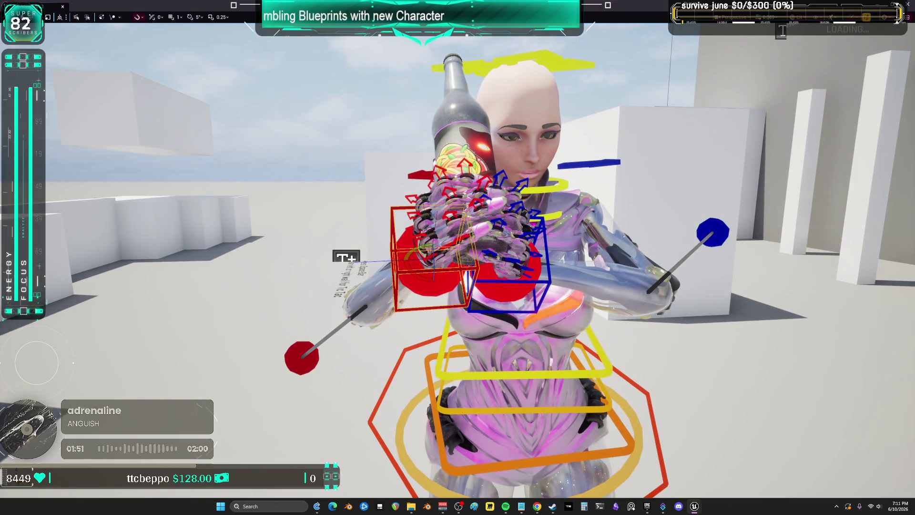
{"action": "left_click", "coordinate": [515, 283]}
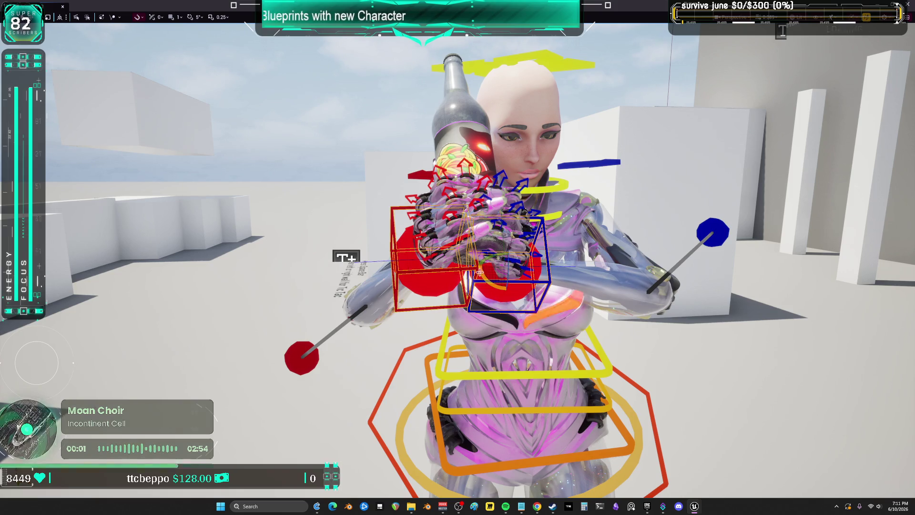
{"action": "left_click", "coordinate": [60, 21]}
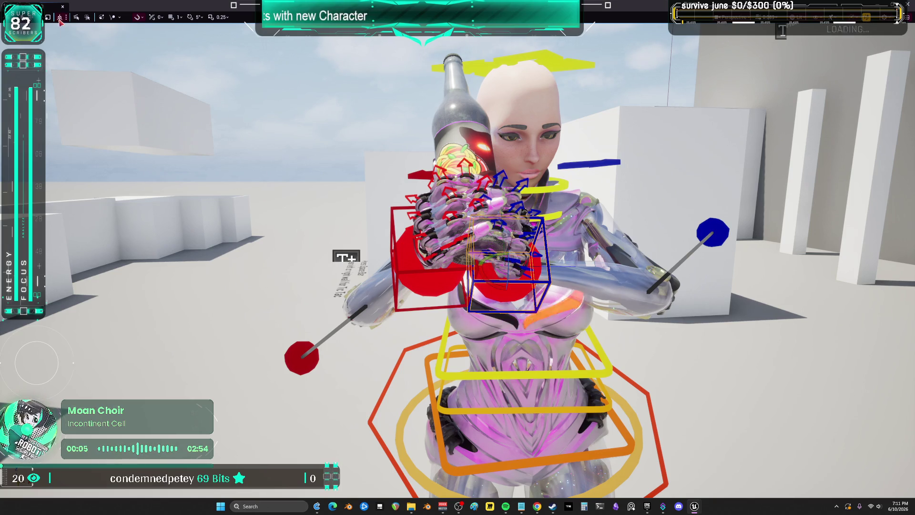
Try small hand rotations and undo each, frame the hand control, and restore the viewport window.
{"action": "left_click", "coordinate": [400, 271]}
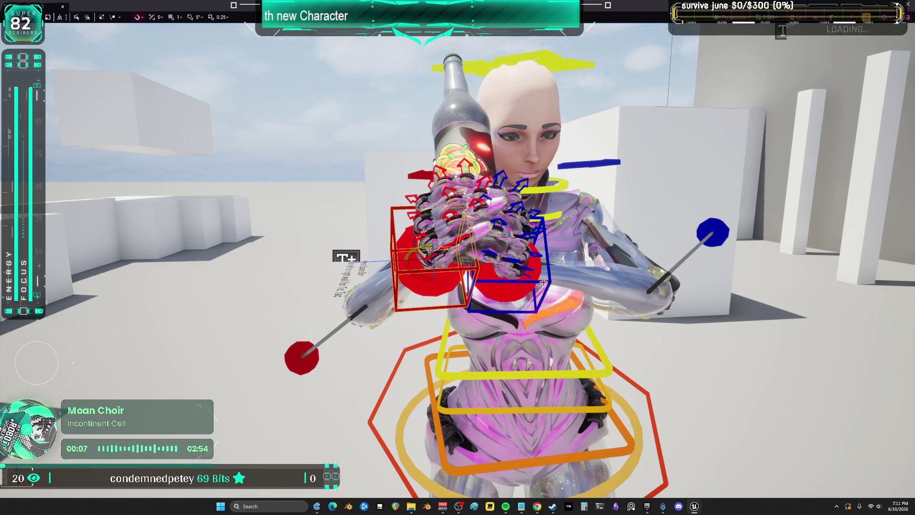
{"action": "key", "text": "ctrl+z"}
{"action": "key", "text": "ctrl+z"}
{"action": "key", "text": "ctrl+z"}
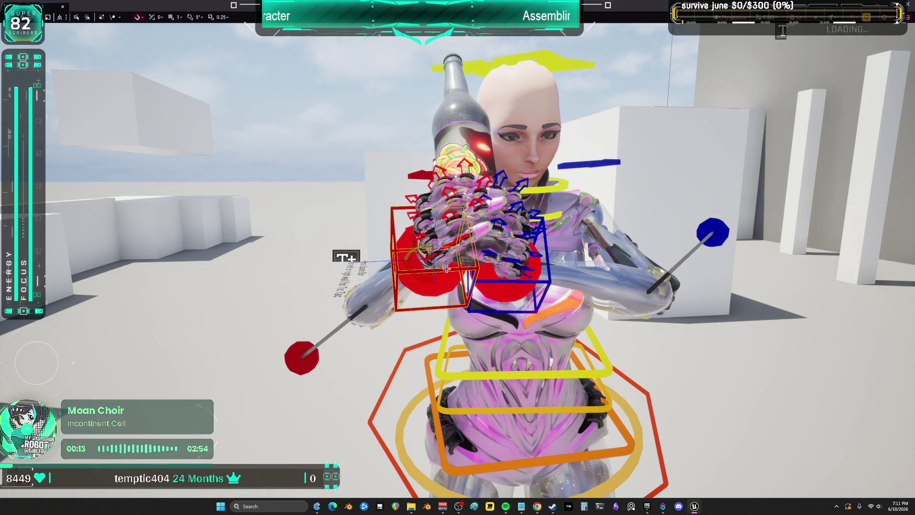
{"action": "left_click_drag", "start_coordinate": [414, 265], "coordinate": [406, 271]}
{"action": "key", "text": "ctrl+z"}
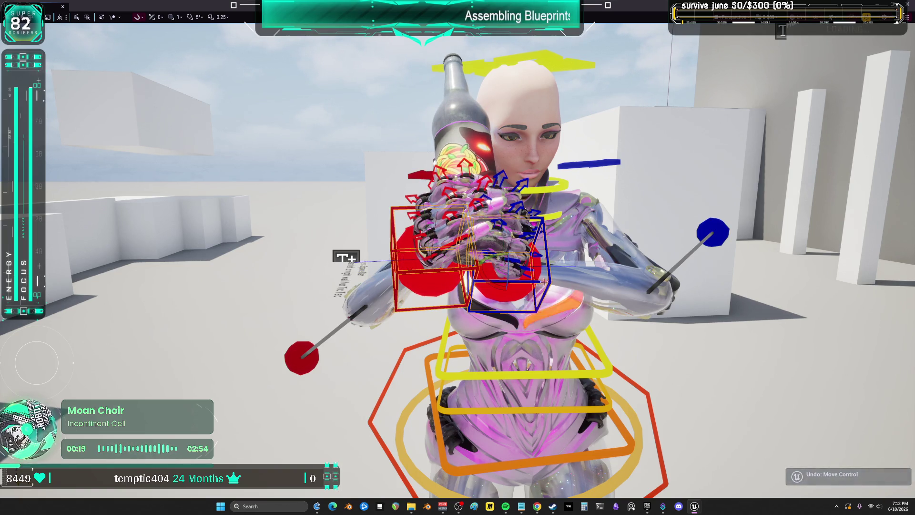
{"action": "left_click_drag", "start_coordinate": [545, 282], "coordinate": [533, 268]}
{"action": "key", "text": "ctrl+z"}
{"action": "key", "text": "f"}
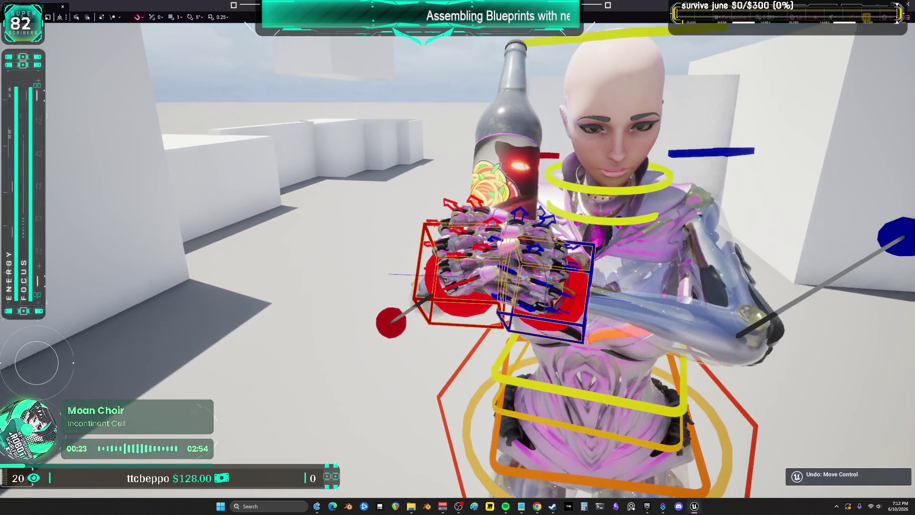
{"action": "key", "text": "F11"}
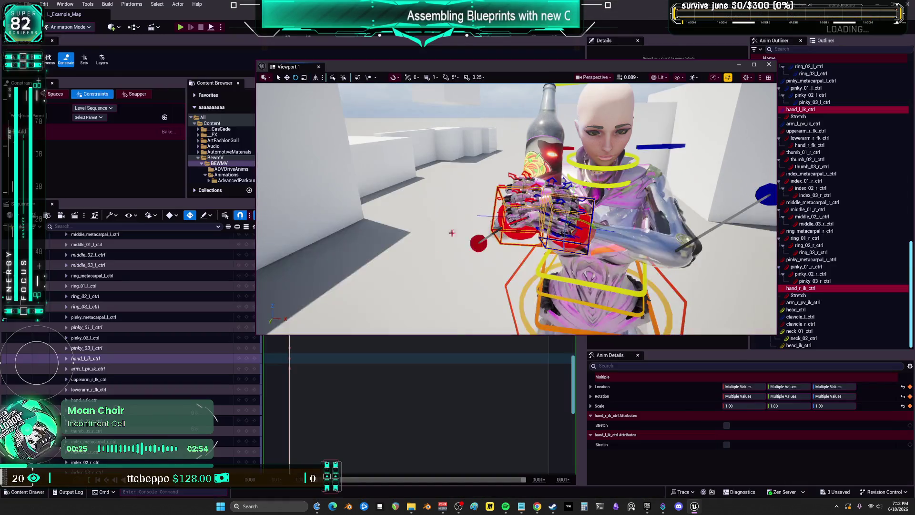
Scrub the Sequencer to frame 0001 and go fullscreen on a close view of the hands and bottle.
{"action": "left_click_drag", "start_coordinate": [442, 70], "coordinate": [601, 55]}
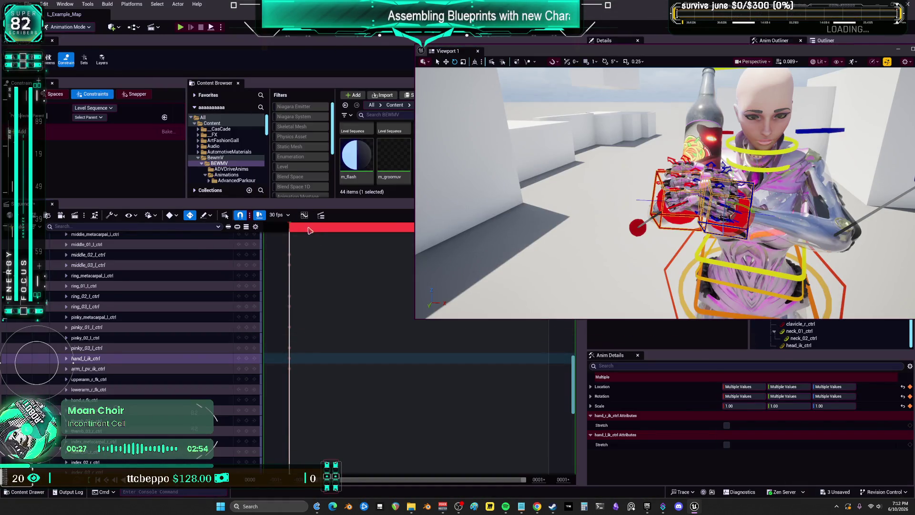
{"action": "scroll", "coordinate": [309, 231], "scroll_direction": "down", "scroll_amount": 3}
{"action": "mouse_move", "coordinate": [309, 228]}
{"action": "left_mouse_down"}
{"action": "mouse_move", "coordinate": [348, 228]}
{"action": "mouse_move", "coordinate": [293, 229]}
{"action": "left_mouse_up"}
{"action": "left_click_drag", "start_coordinate": [744, 109], "coordinate": [797, 85]}
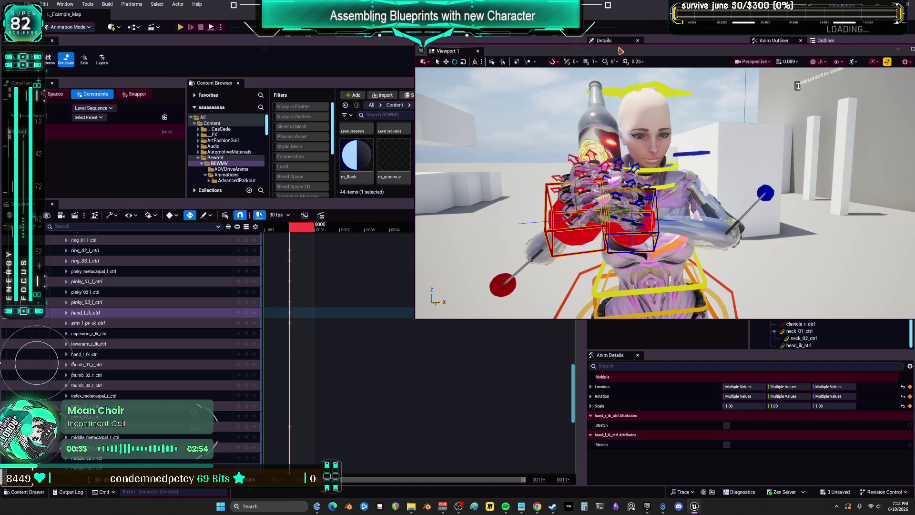
{"action": "key", "text": "F11"}
{"action": "scroll", "coordinate": [457, 257], "scroll_direction": "up", "scroll_amount": 5}
{"action": "scroll", "coordinate": [458, 258], "scroll_direction": "down", "scroll_amount": 8}
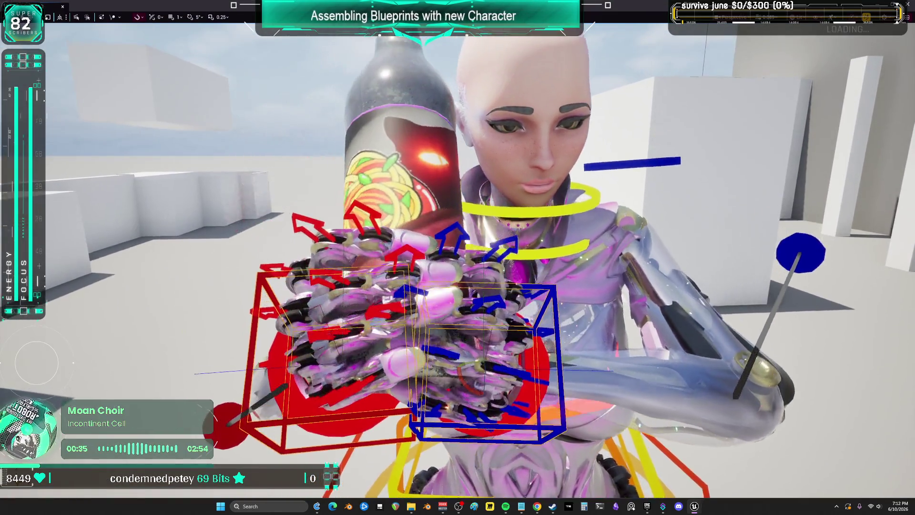
Rotate the hand IK control to tilt the bottle left and orbit around to check it.
{"action": "scroll", "coordinate": [349, 337], "scroll_direction": "down", "scroll_amount": 1}
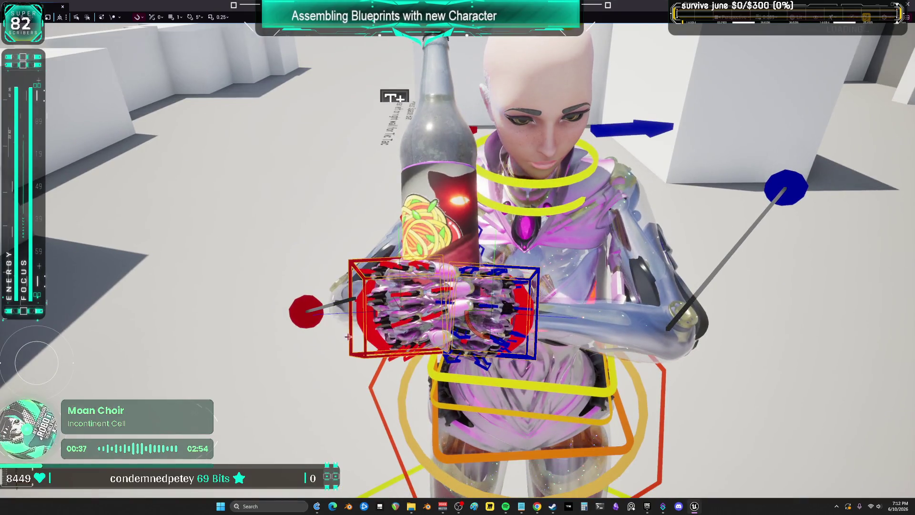
{"action": "mouse_move", "coordinate": [421, 324]}
{"action": "left_mouse_down"}
{"action": "mouse_move", "coordinate": [475, 335]}
{"action": "mouse_move", "coordinate": [517, 310]}
{"action": "left_mouse_up"}
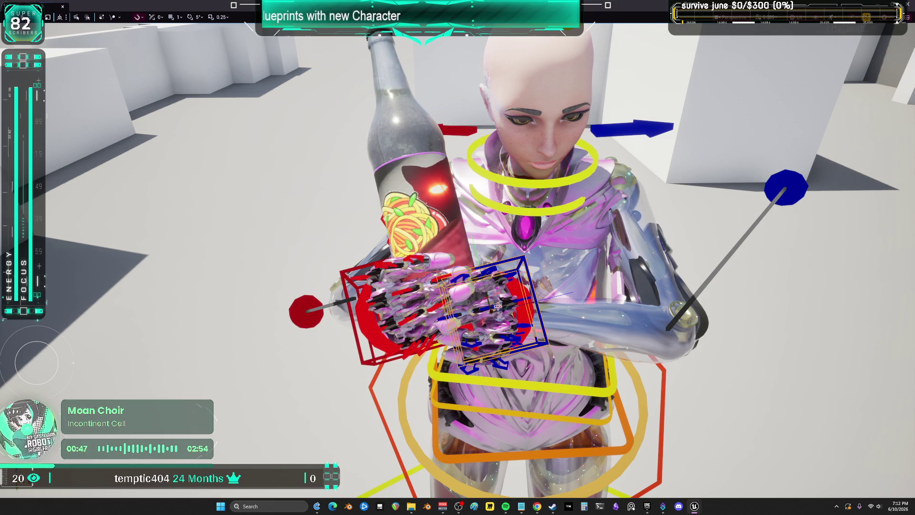
{"action": "mouse_move", "coordinate": [457, 257]}
{"action": "left_mouse_down"}
{"action": "mouse_move", "coordinate": [391, 252]}
{"action": "mouse_move", "coordinate": [382, 266]}
{"action": "mouse_move", "coordinate": [352, 253]}
{"action": "mouse_move", "coordinate": [571, 316]}
{"action": "left_mouse_up"}
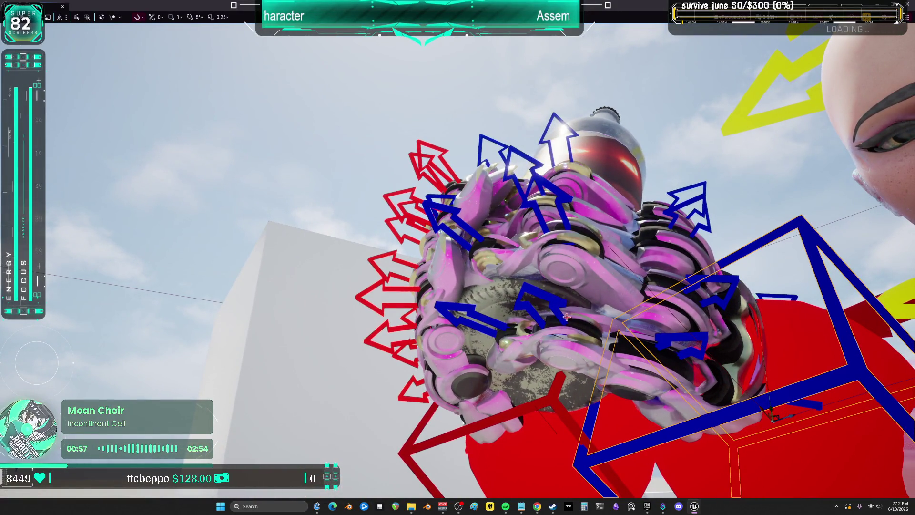
{"action": "left_click_drag", "start_coordinate": [671, 333], "coordinate": [663, 329]}
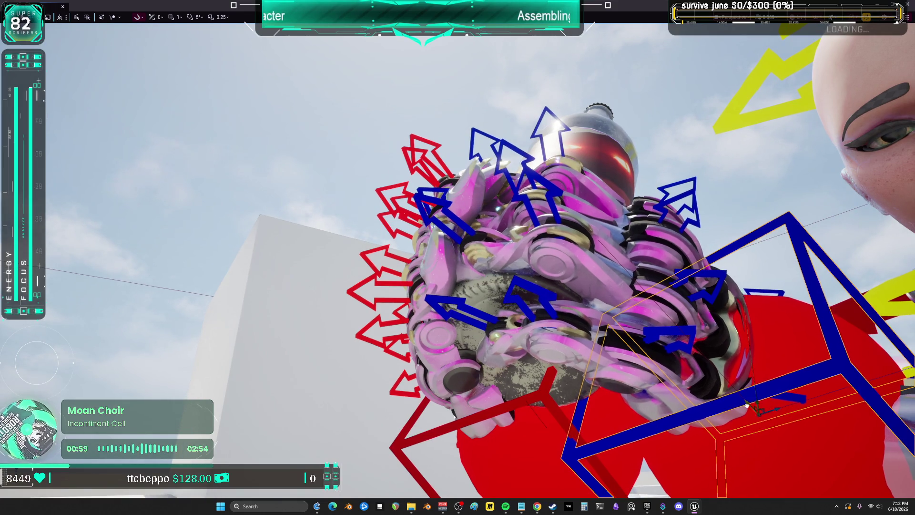
{"action": "mouse_move", "coordinate": [663, 329]}
{"action": "left_mouse_down"}
{"action": "mouse_move", "coordinate": [571, 324]}
{"action": "mouse_move", "coordinate": [643, 329]}
{"action": "mouse_move", "coordinate": [634, 329]}
{"action": "mouse_move", "coordinate": [624, 360]}
{"action": "left_mouse_up"}
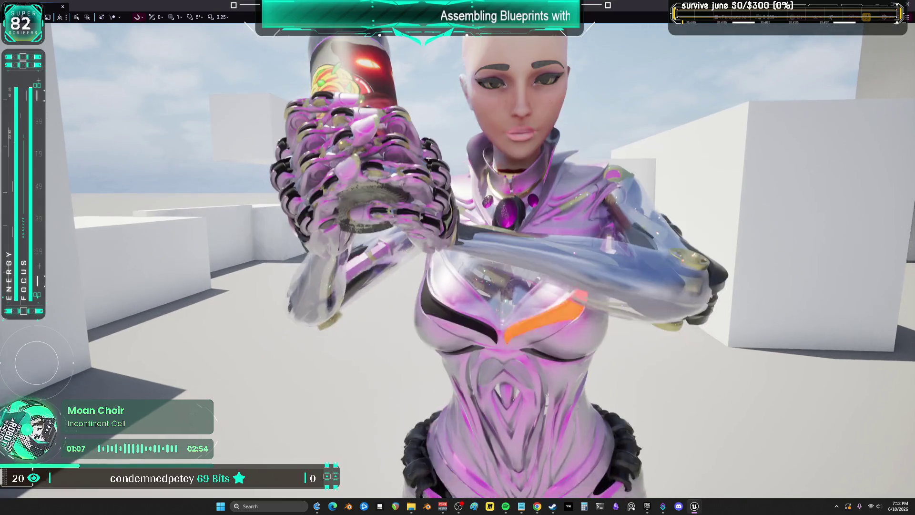
Exit fullscreen and select hand_r_ik_ctrl in Sequencer.
{"action": "key", "text": "F11"}
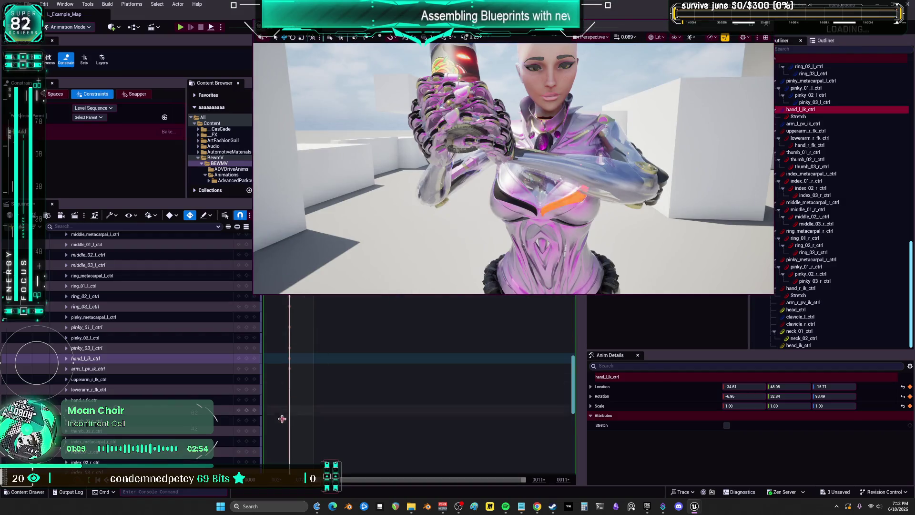
{"action": "scroll", "coordinate": [253, 362], "scroll_direction": "down", "scroll_amount": 5}
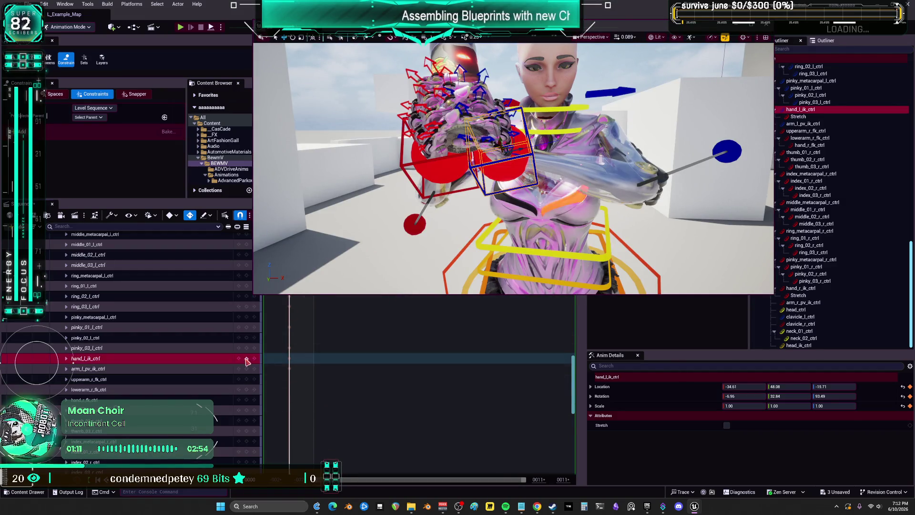
{"action": "left_click", "coordinate": [247, 358]}
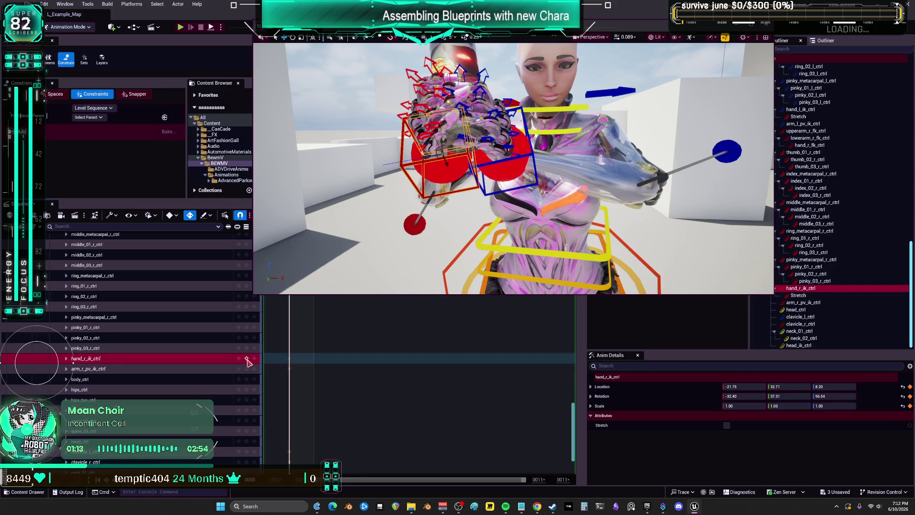
Bake the SKM_BewMV track to an animation sequence named Anim_ShakeyUpLeft.
{"action": "key", "text": "F11"}
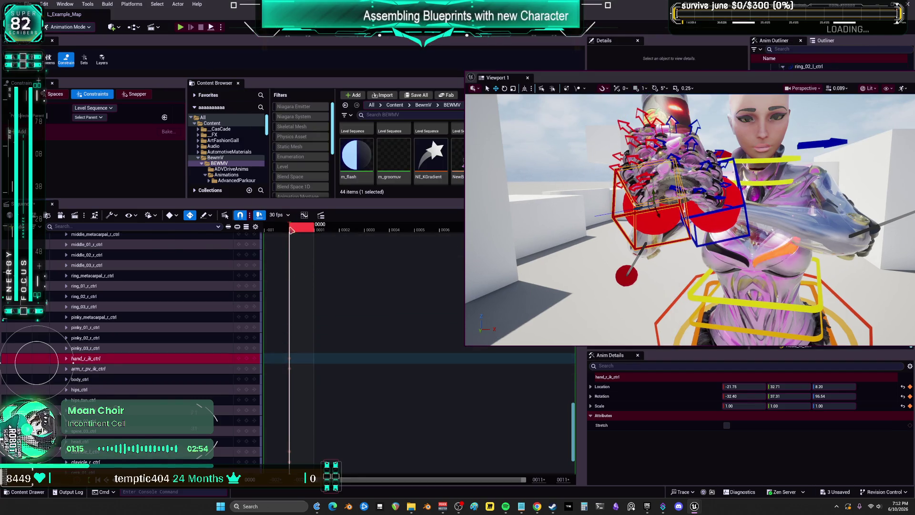
{"action": "scroll", "coordinate": [172, 286], "scroll_direction": "up", "scroll_amount": 3}
{"action": "scroll", "coordinate": [143, 310], "scroll_direction": "up", "scroll_amount": 10}
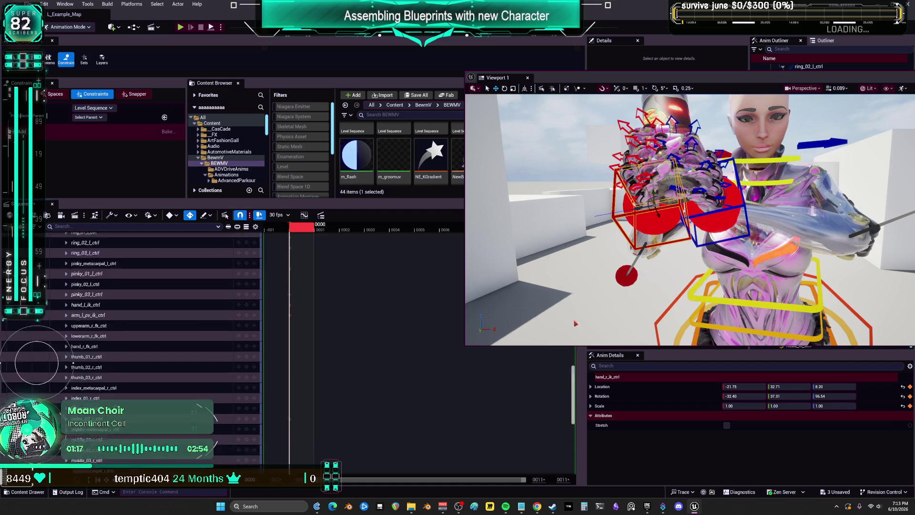
{"action": "right_click", "coordinate": [89, 269]}
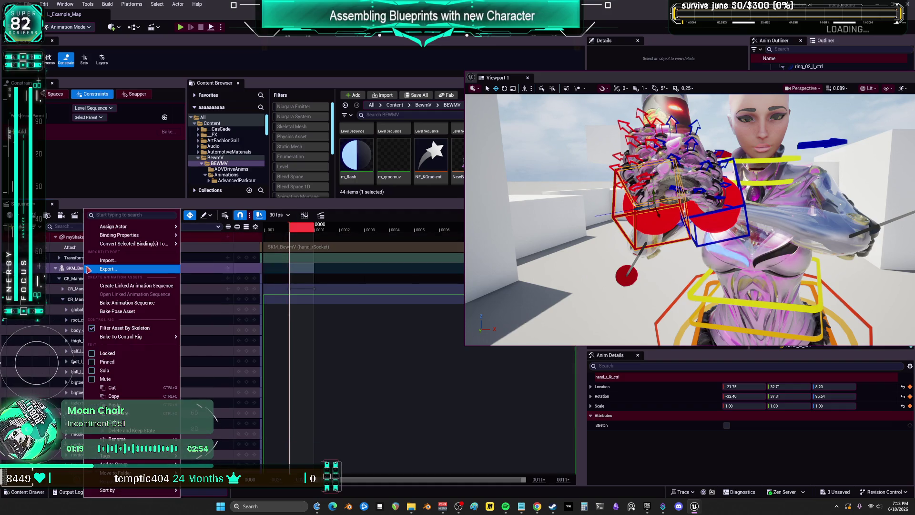
{"action": "left_click", "coordinate": [137, 303]}
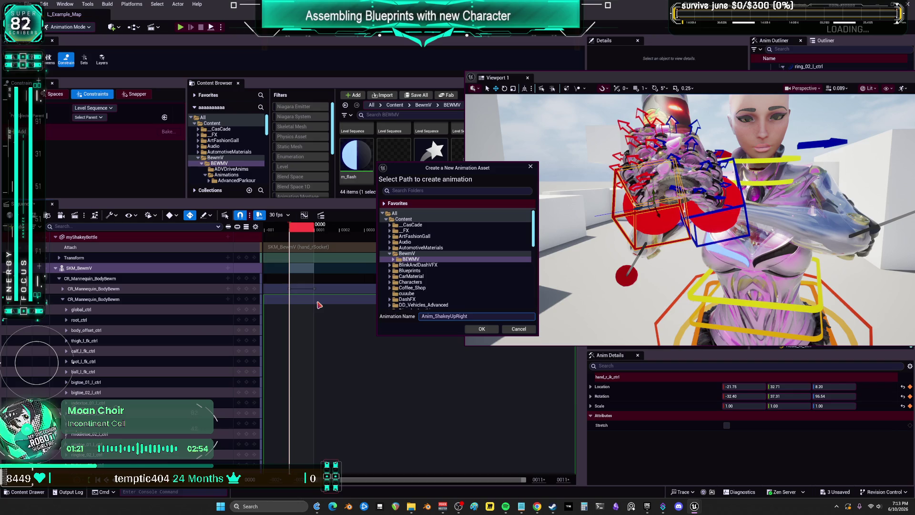
{"action": "key", "text": "BackSpace"}
{"action": "key", "text": "BackSpace"}
{"action": "type", "text": "Left"}
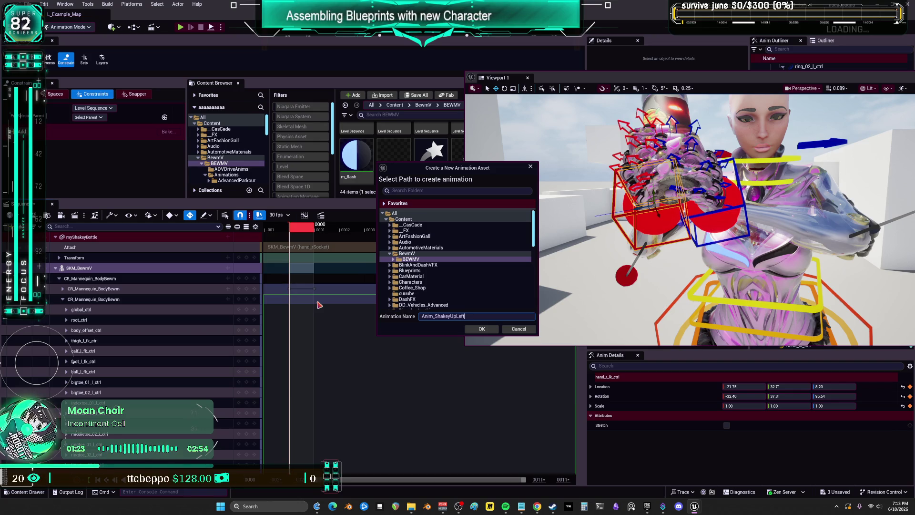
{"action": "left_click", "coordinate": [481, 329]}
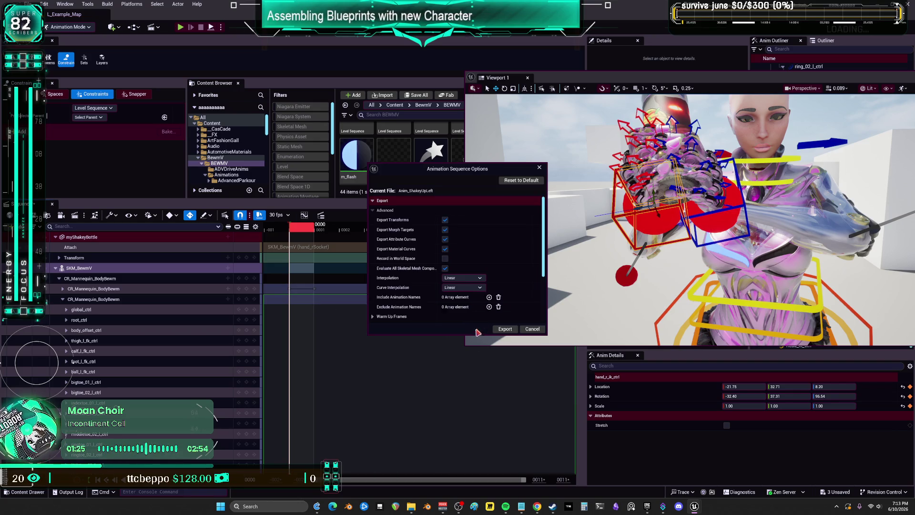
Export the baked Anim_ShakeyUpLeft sequence and move the viewport window lower.
{"action": "left_click", "coordinate": [504, 329]}
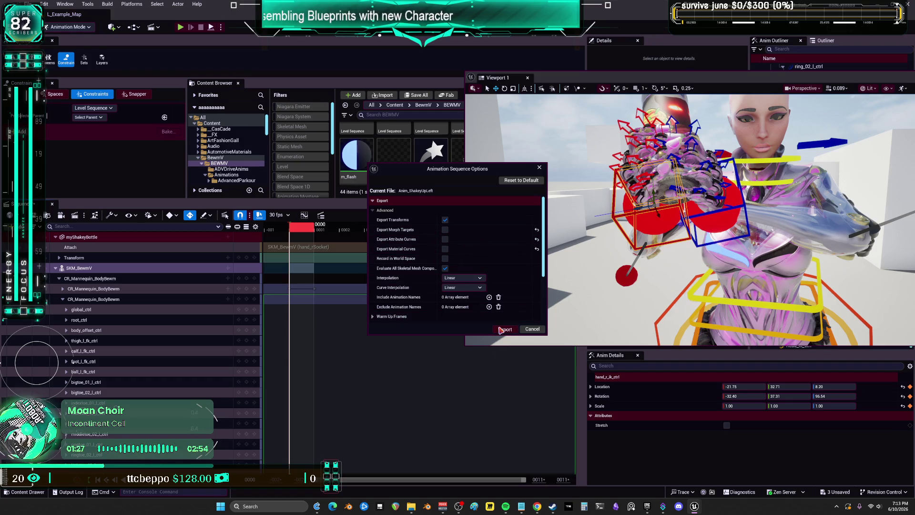
{"action": "left_click_drag", "start_coordinate": [572, 78], "coordinate": [443, 244]}
{"action": "right_click", "coordinate": [543, 167]}
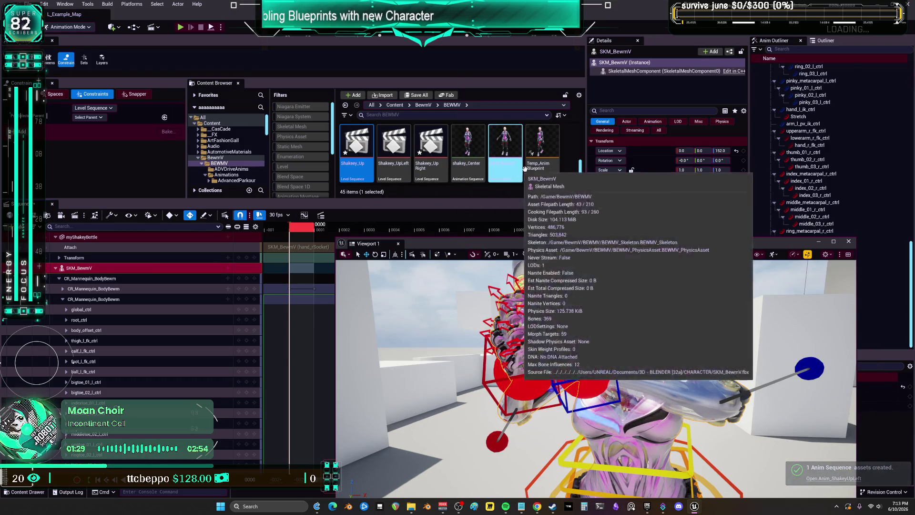
{"action": "left_click", "coordinate": [544, 169]}
{"action": "scroll", "coordinate": [519, 165], "scroll_direction": "up", "scroll_amount": 1}
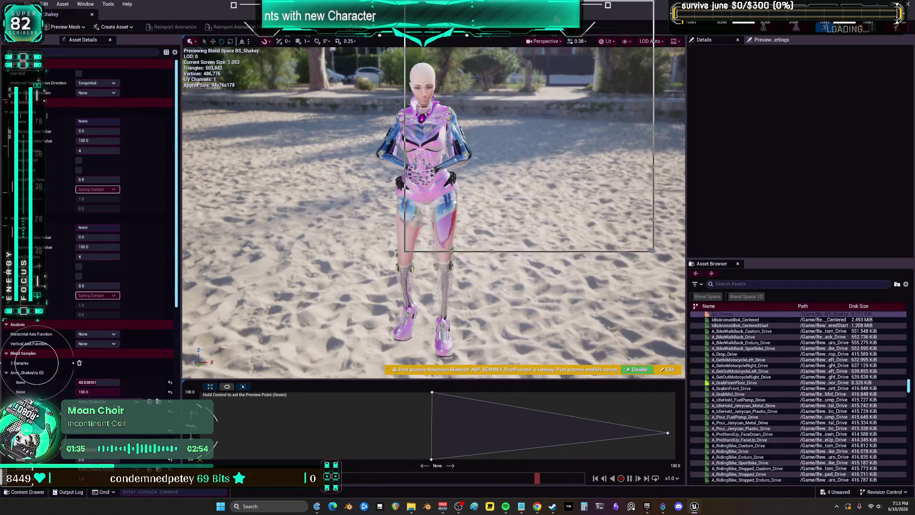
Drop Anim_ShakeyUpLeft onto the BS_Shakey grid, drag it to the left edge, and preview the blend.
{"action": "scroll", "coordinate": [475, 171], "scroll_direction": "down", "scroll_amount": 2}
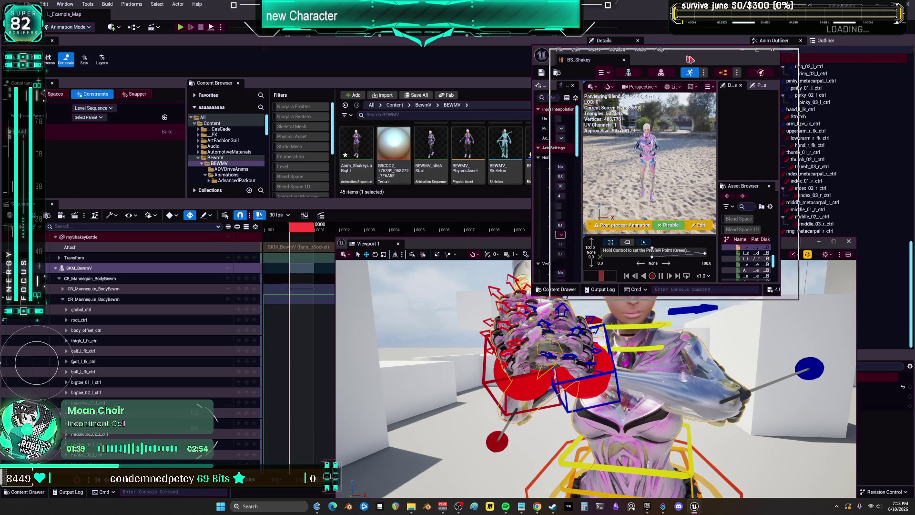
{"action": "left_click_drag", "start_coordinate": [701, 49], "coordinate": [783, 61]}
{"action": "scroll", "coordinate": [551, 149], "scroll_direction": "up", "scroll_amount": 2}
{"action": "mouse_move", "coordinate": [550, 149]}
{"action": "left_mouse_down"}
{"action": "mouse_move", "coordinate": [762, 286]}
{"action": "mouse_move", "coordinate": [772, 279]}
{"action": "mouse_move", "coordinate": [743, 267]}
{"action": "left_mouse_up"}
{"action": "left_click", "coordinate": [839, 61]}
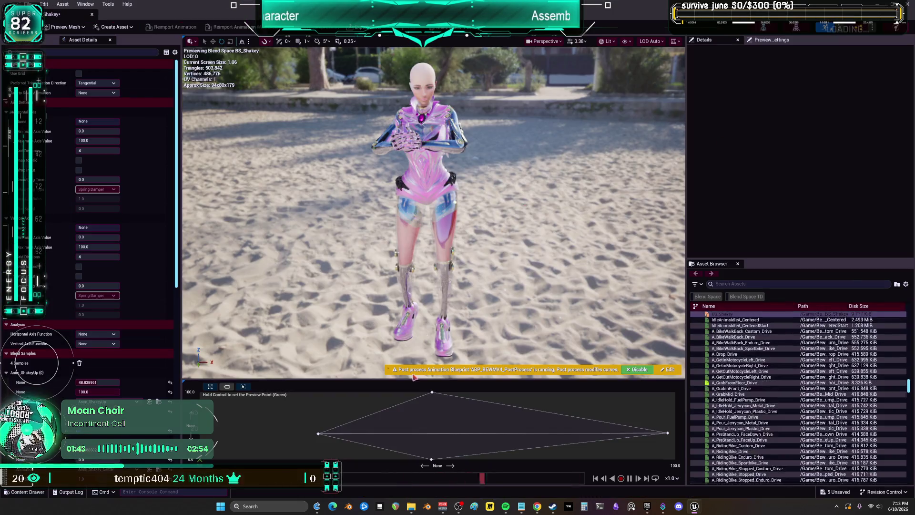
{"action": "left_click_drag", "start_coordinate": [320, 434], "coordinate": [212, 431]}
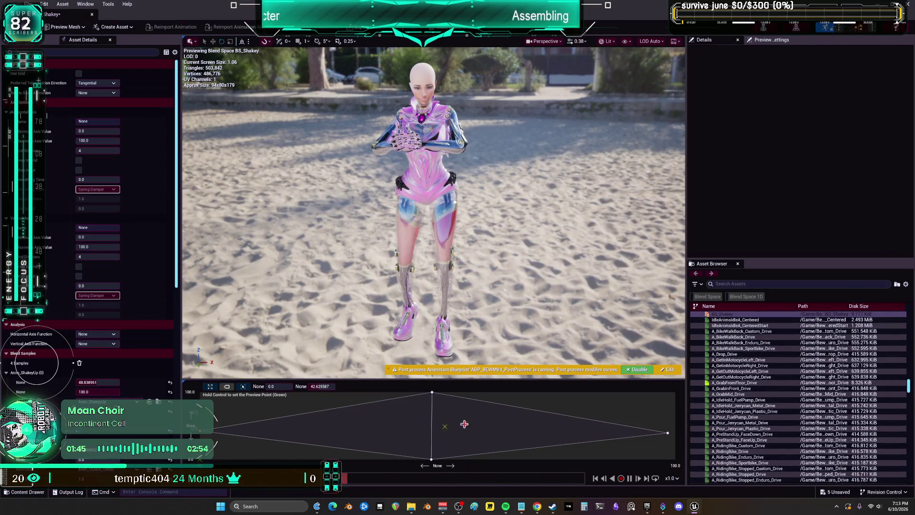
{"action": "key", "text": "ctrl"}
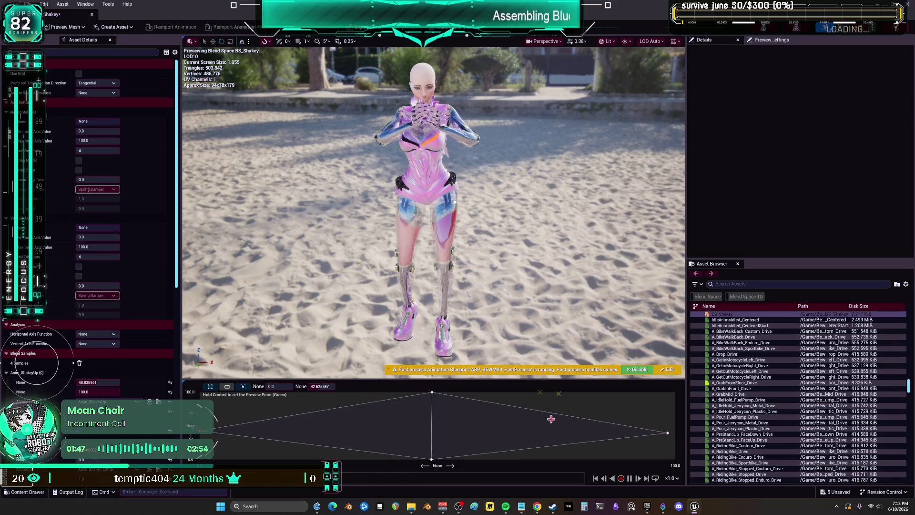
{"action": "key", "text": "ctrl"}
{"action": "key", "text": "ctrl"}
{"action": "key", "text": "ctrl"}
{"action": "key", "text": "ctrl"}
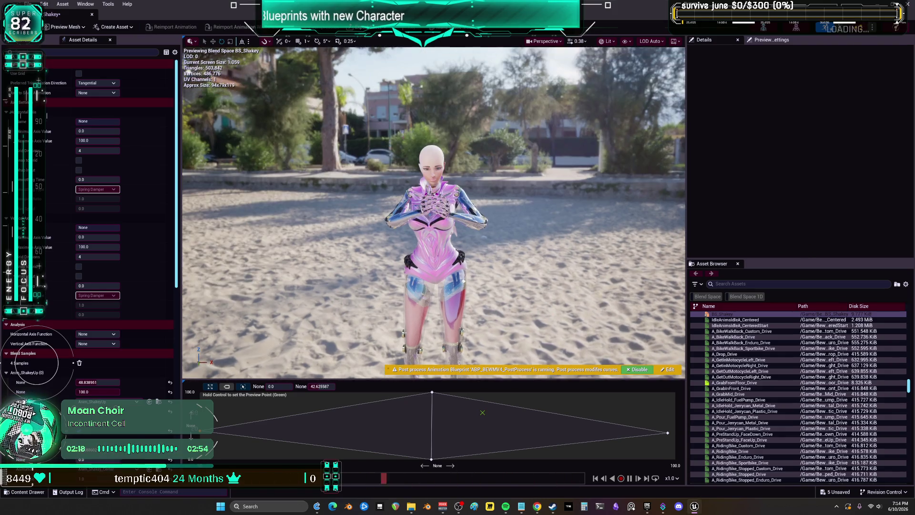
Drag the corner samples along the edges, placing the right sample at 100, 40.85.
{"action": "left_click_drag", "start_coordinate": [527, 284], "coordinate": [384, 262]}
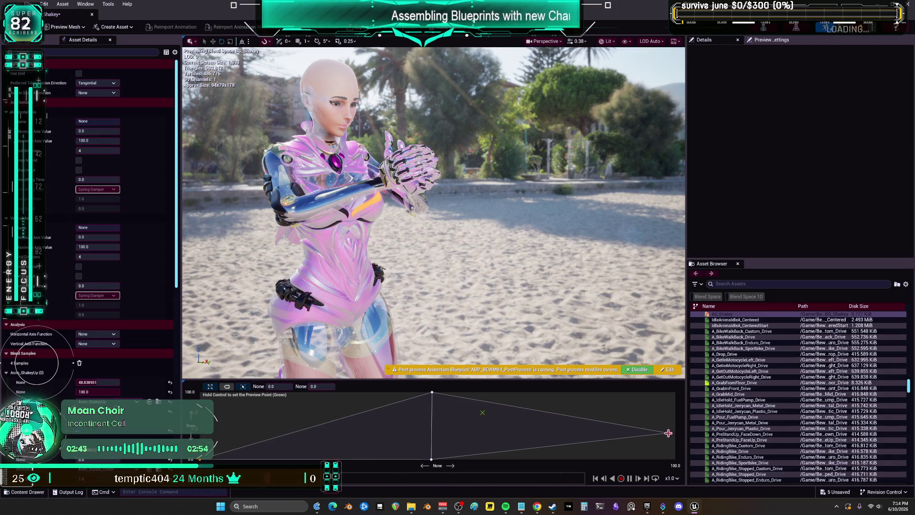
{"action": "left_click_drag", "start_coordinate": [710, 501], "coordinate": [679, 389]}
{"action": "left_click_drag", "start_coordinate": [203, 458], "coordinate": [166, 426]}
{"action": "left_click_drag", "start_coordinate": [673, 394], "coordinate": [675, 432]}
Ctrl-preview the BS_Shakey blend toward the right and left sides.
{"action": "key", "text": "ctrl"}
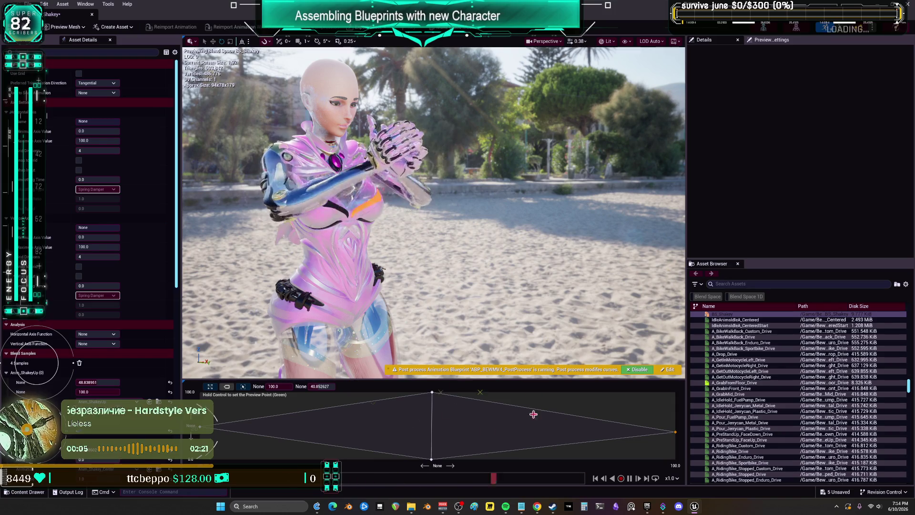
{"action": "key", "text": "ctrl"}
{"action": "key", "text": "ctrl"}
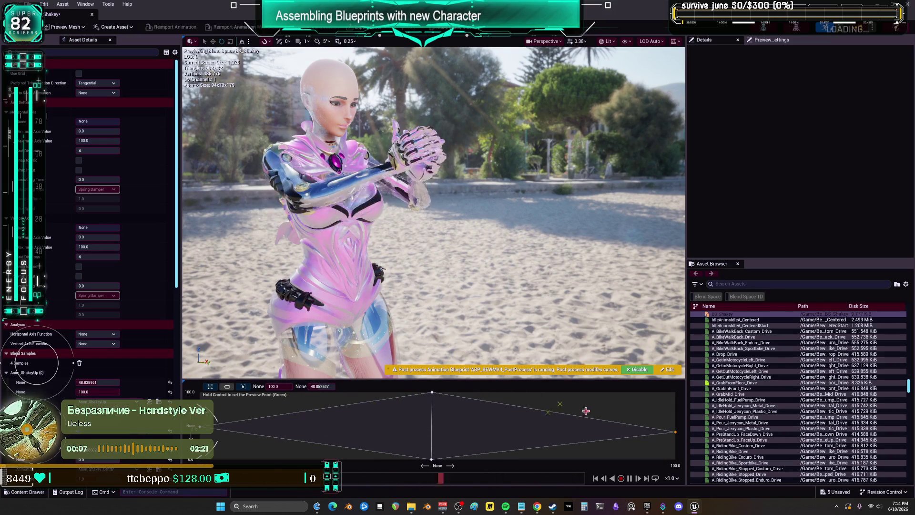
{"action": "key", "text": "ctrl"}
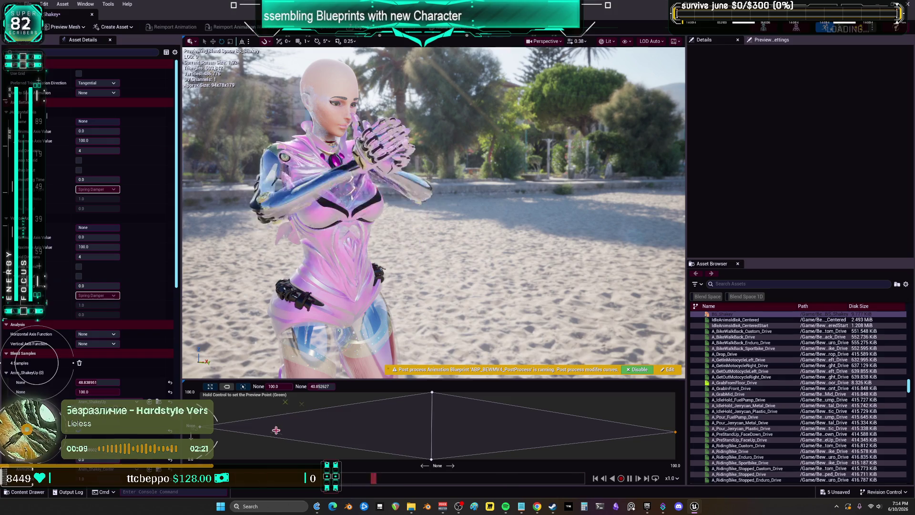
{"action": "key", "text": "ctrl"}
{"action": "key", "text": "ctrl"}
{"action": "key", "text": "ctrl"}
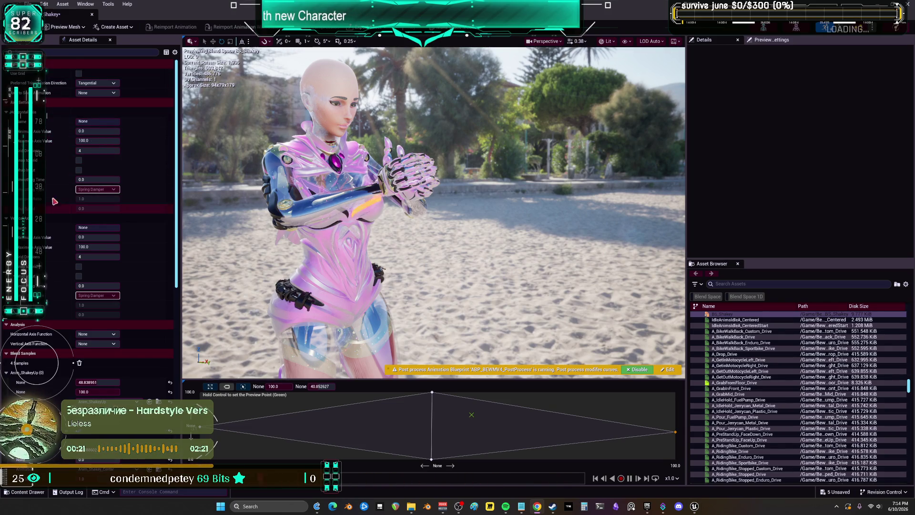
Set the X value of two BS_Shakey samples to 50.
{"action": "scroll", "coordinate": [50, 210], "scroll_direction": "down", "scroll_amount": 5}
{"action": "scroll", "coordinate": [50, 210], "scroll_direction": "down", "scroll_amount": 4}
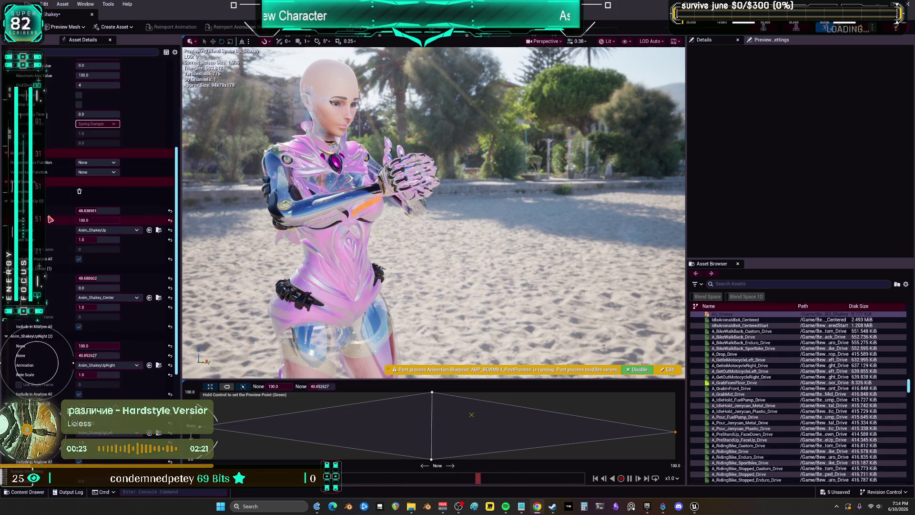
{"action": "type", "text": "50"}
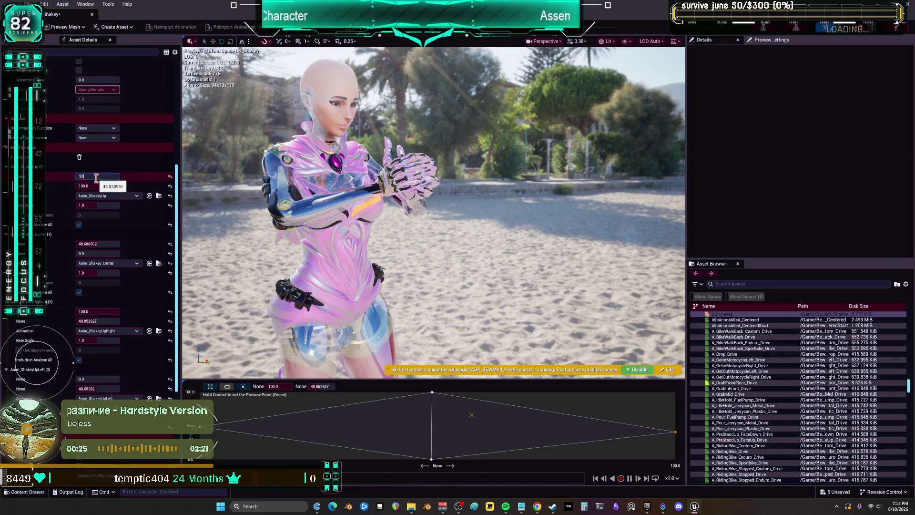
{"action": "key", "text": "Return"}
{"action": "left_click", "coordinate": [95, 244]}
{"action": "type", "text": "50"}
{"action": "key", "text": "Return"}
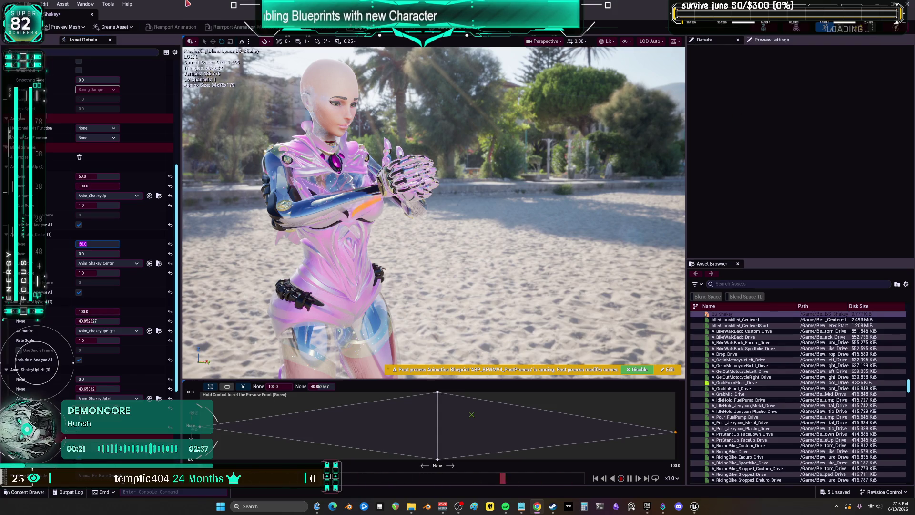
Save BS_Shakey, move another sample to the top-right corner at 100, and return to the level.
{"action": "key", "text": "ctrl+s"}
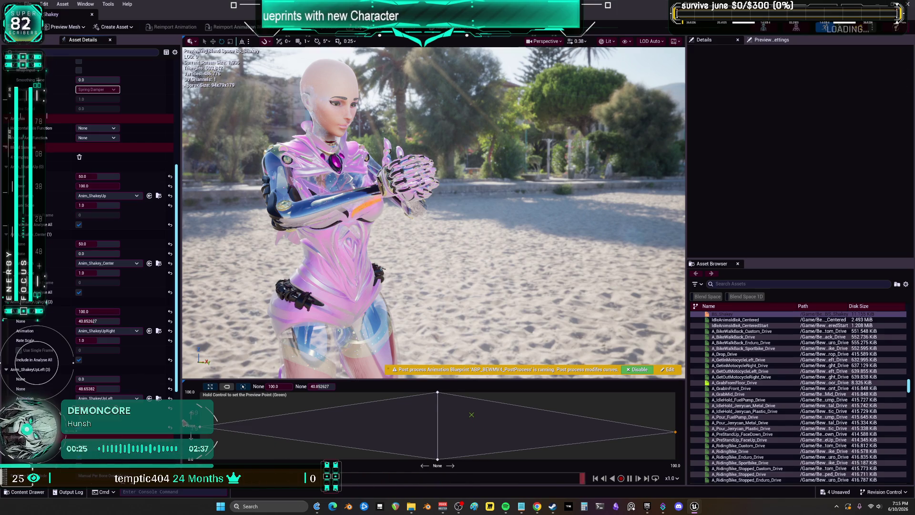
{"action": "left_click_drag", "start_coordinate": [676, 432], "coordinate": [675, 393]}
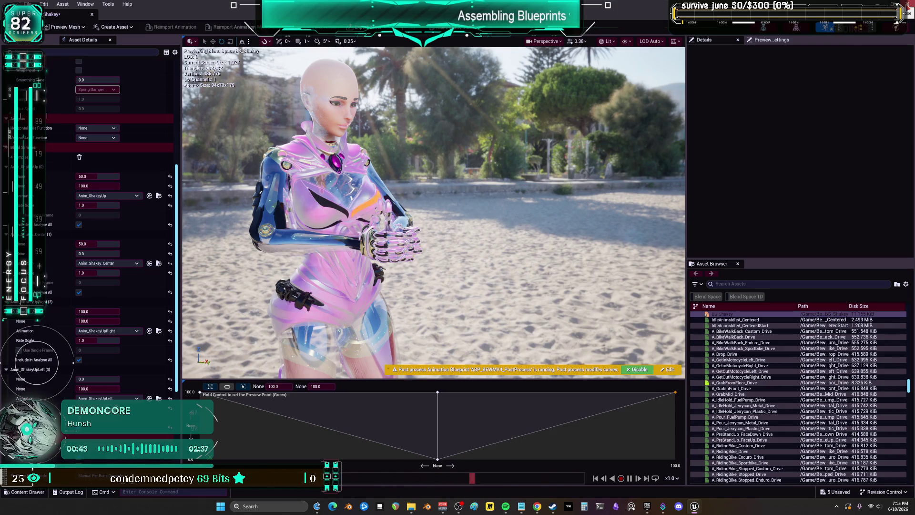
{"action": "key", "text": "alt+Tab"}
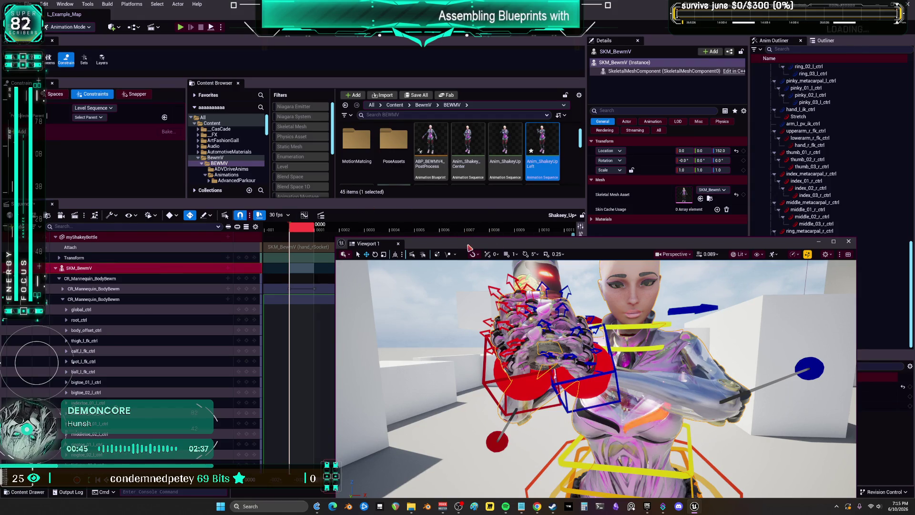
Rotate hips_ctrl slightly, then twist the torso with body_ctrl in the animation rig.
{"action": "mouse_move", "coordinate": [476, 333]}
{"action": "left_mouse_down"}
{"action": "mouse_move", "coordinate": [452, 301]}
{"action": "mouse_move", "coordinate": [524, 329]}
{"action": "left_mouse_up"}
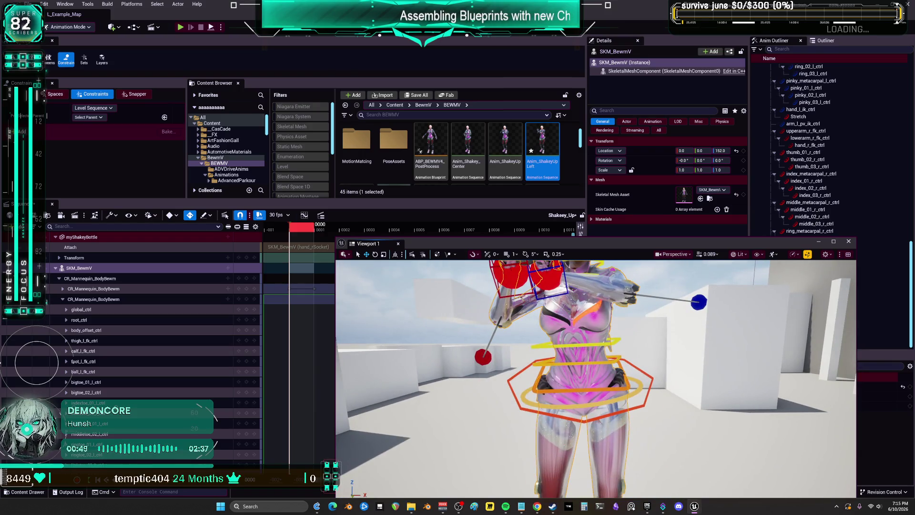
{"action": "left_click", "coordinate": [595, 376]}
{"action": "mouse_move", "coordinate": [595, 376]}
{"action": "left_mouse_down"}
{"action": "mouse_move", "coordinate": [610, 382]}
{"action": "mouse_move", "coordinate": [629, 368]}
{"action": "left_mouse_up"}
{"action": "left_click", "coordinate": [622, 370]}
{"action": "left_click", "coordinate": [645, 372]}
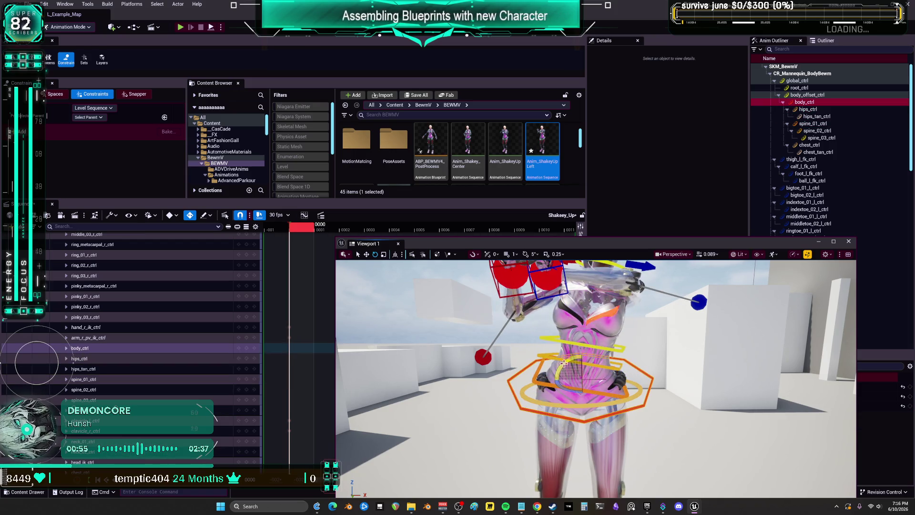
{"action": "mouse_move", "coordinate": [564, 363]}
{"action": "left_mouse_down"}
{"action": "mouse_move", "coordinate": [604, 365]}
{"action": "mouse_move", "coordinate": [588, 371]}
{"action": "mouse_move", "coordinate": [610, 380]}
{"action": "left_mouse_up"}
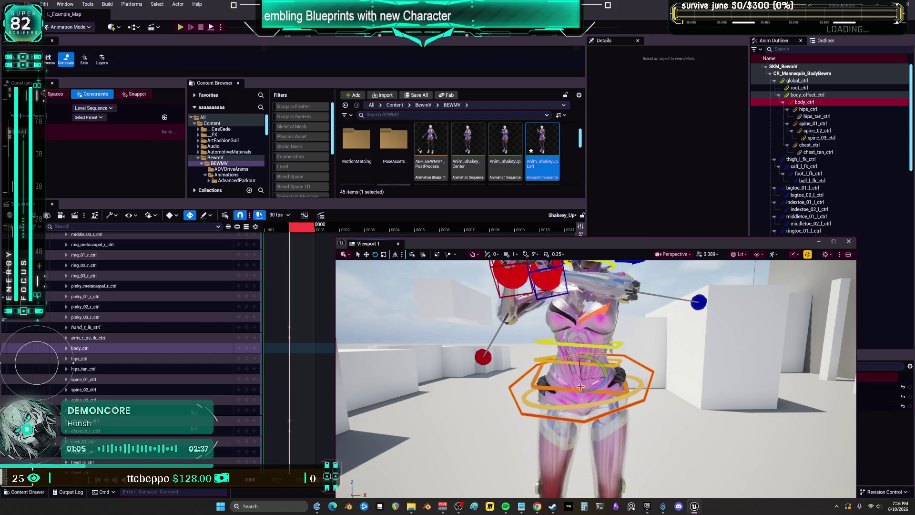
{"action": "left_click_drag", "start_coordinate": [599, 386], "coordinate": [576, 309]}
Drag the viewport window down to give the Content Browser asset list more room.
{"action": "left_click_drag", "start_coordinate": [476, 244], "coordinate": [482, 301]}
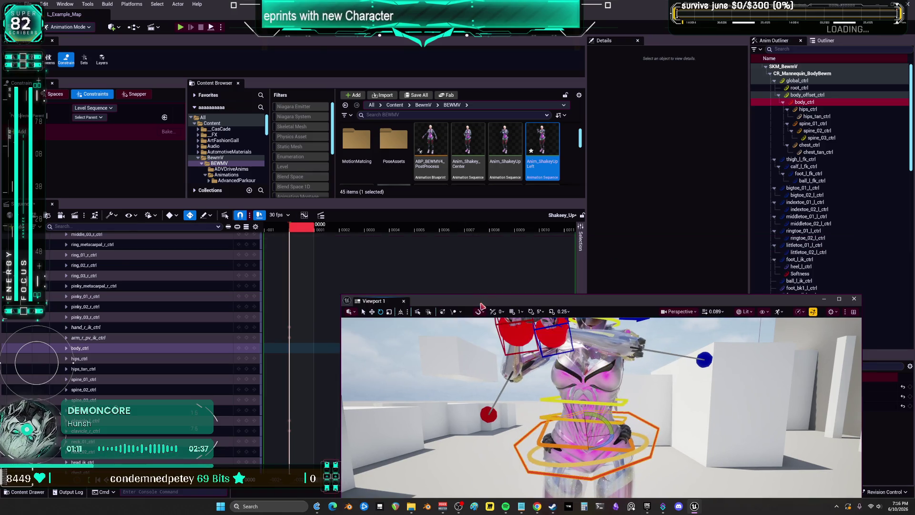
{"action": "scroll", "coordinate": [465, 180], "scroll_direction": "down", "scroll_amount": 1}
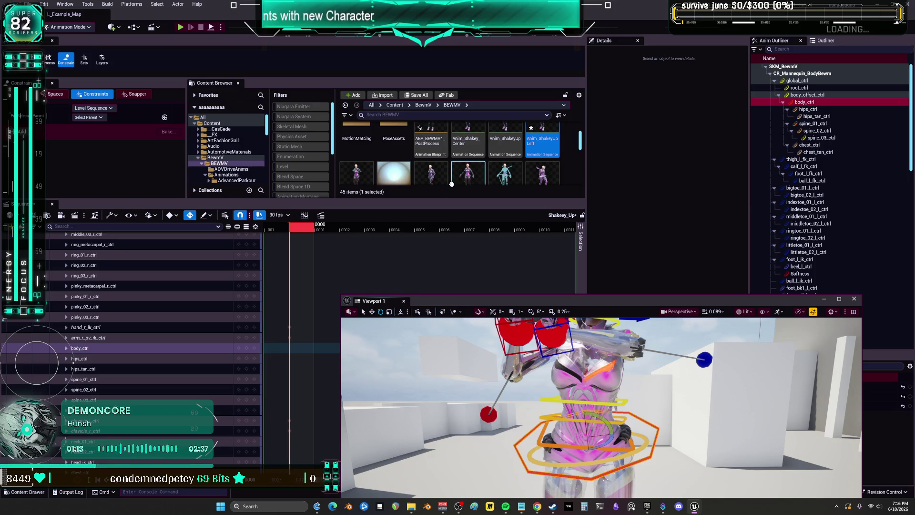
{"action": "left_click_drag", "start_coordinate": [445, 199], "coordinate": [443, 289]}
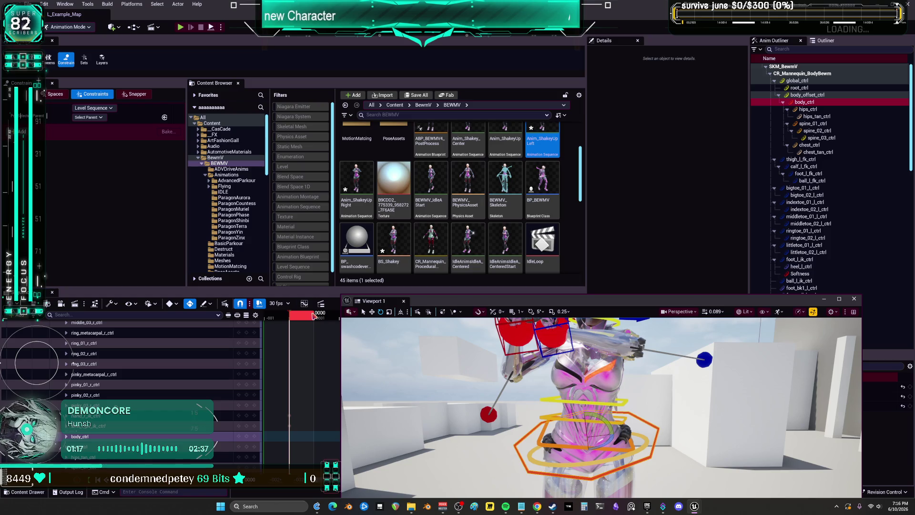
Duplicate the Shakey_center level sequence, dropping the trailing 1 from the copy's name.
{"action": "scroll", "coordinate": [454, 334], "scroll_direction": "down", "scroll_amount": 5}
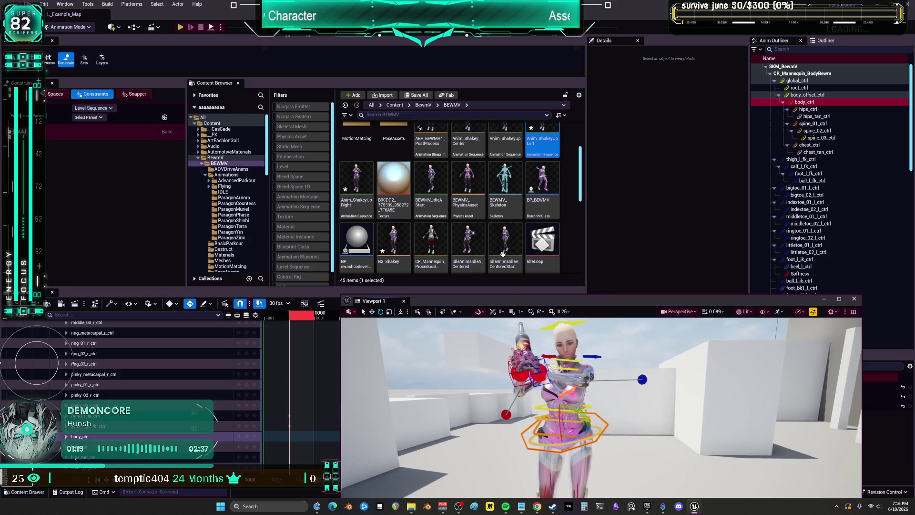
{"action": "scroll", "coordinate": [494, 222], "scroll_direction": "down", "scroll_amount": 1}
{"action": "scroll", "coordinate": [494, 222], "scroll_direction": "down", "scroll_amount": 2}
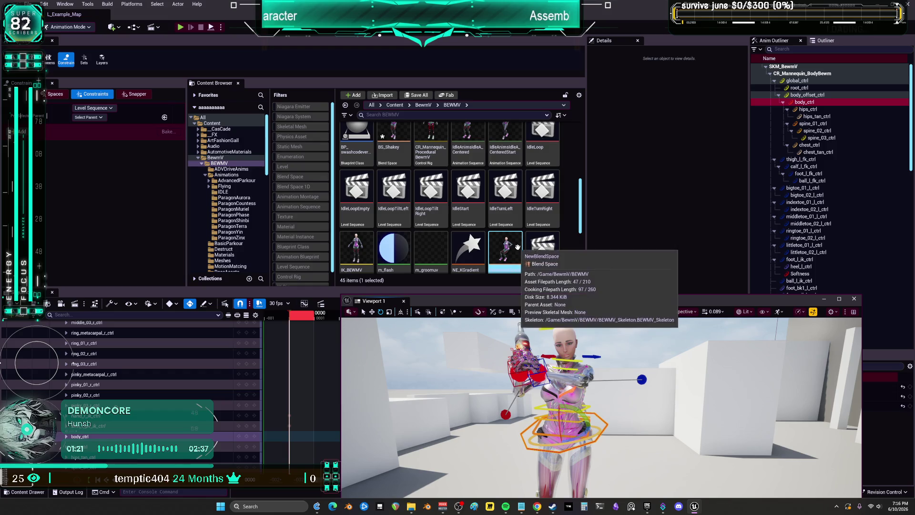
{"action": "scroll", "coordinate": [498, 233], "scroll_direction": "down", "scroll_amount": 3}
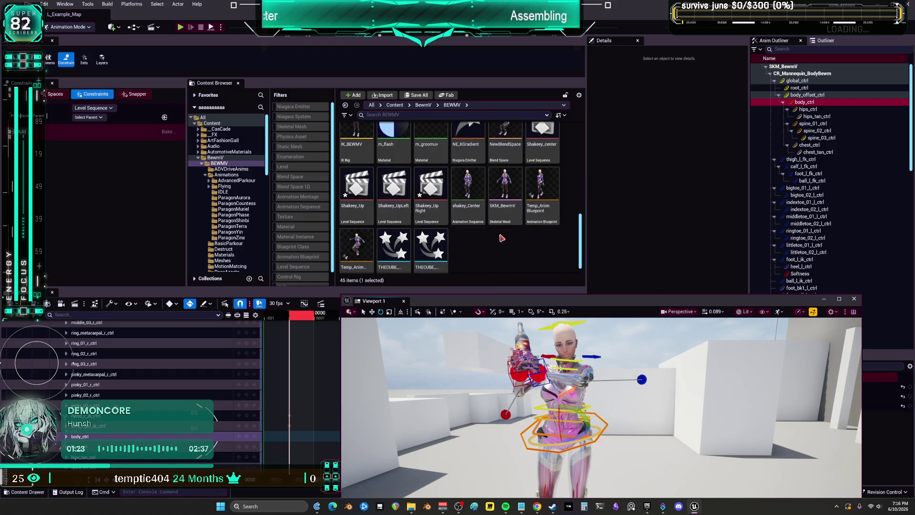
{"action": "left_click", "coordinate": [548, 143]}
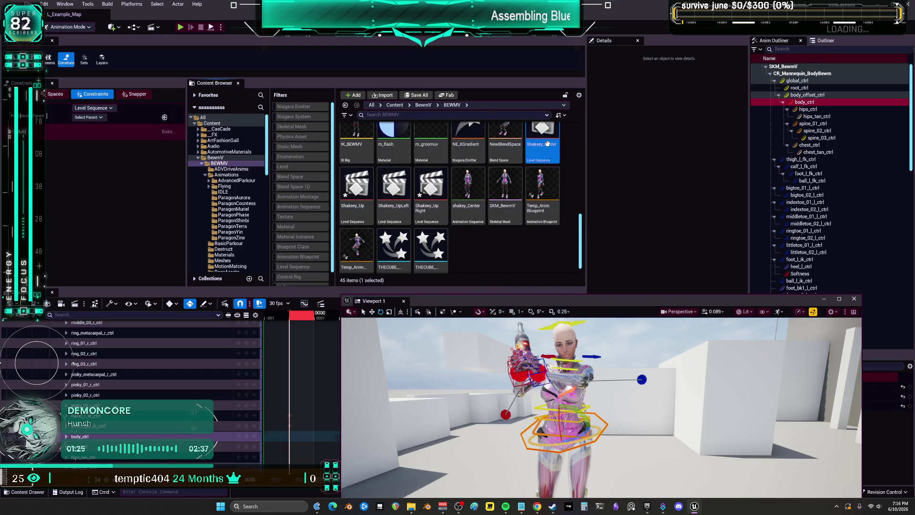
{"action": "right_click", "coordinate": [548, 144]}
{"action": "left_click", "coordinate": [591, 232]}
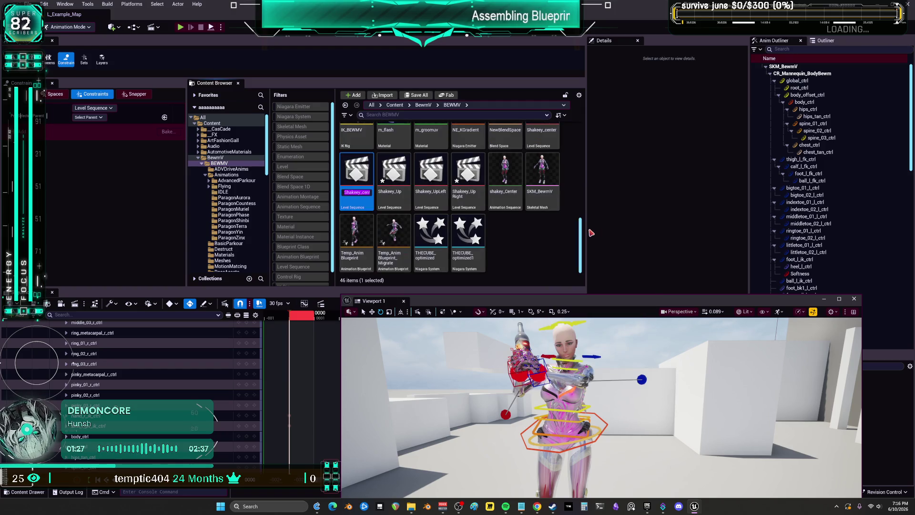
{"action": "key", "text": "BackSpace"}
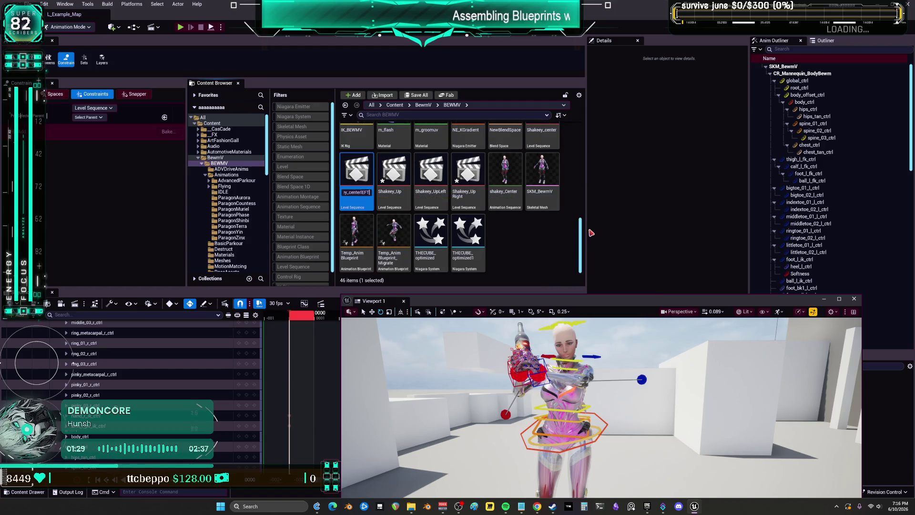
{"action": "key", "text": "Return"}
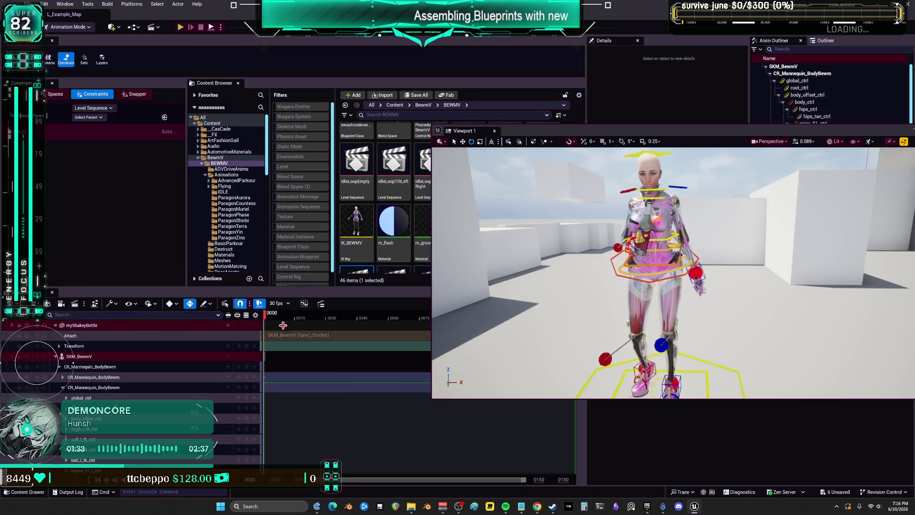
Select a hand control on the character in the copied sequence.
{"action": "scroll", "coordinate": [283, 325], "scroll_direction": "down", "scroll_amount": 1}
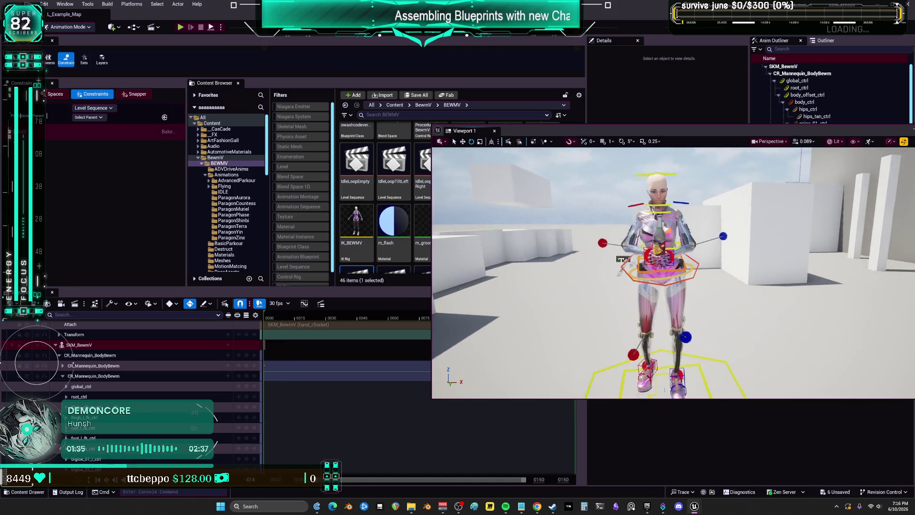
{"action": "scroll", "coordinate": [859, 161], "scroll_direction": "up", "scroll_amount": 5}
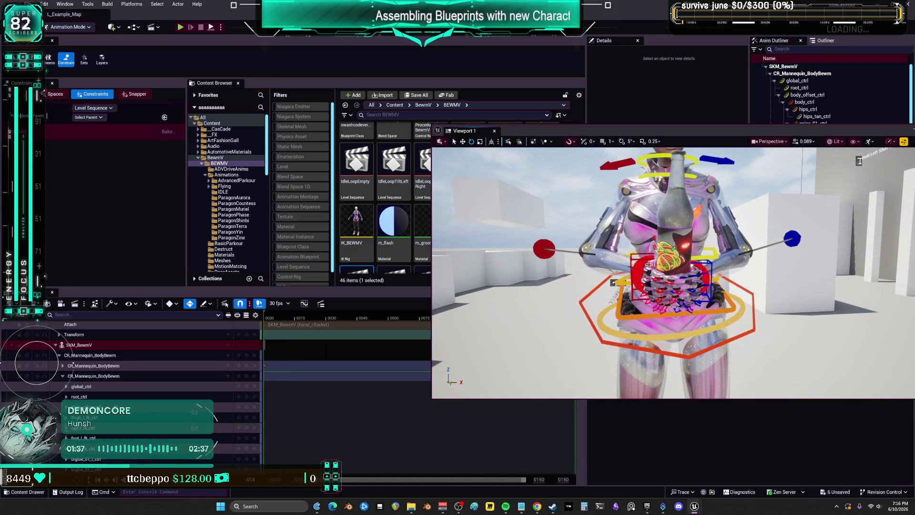
{"action": "left_click", "coordinate": [634, 260]}
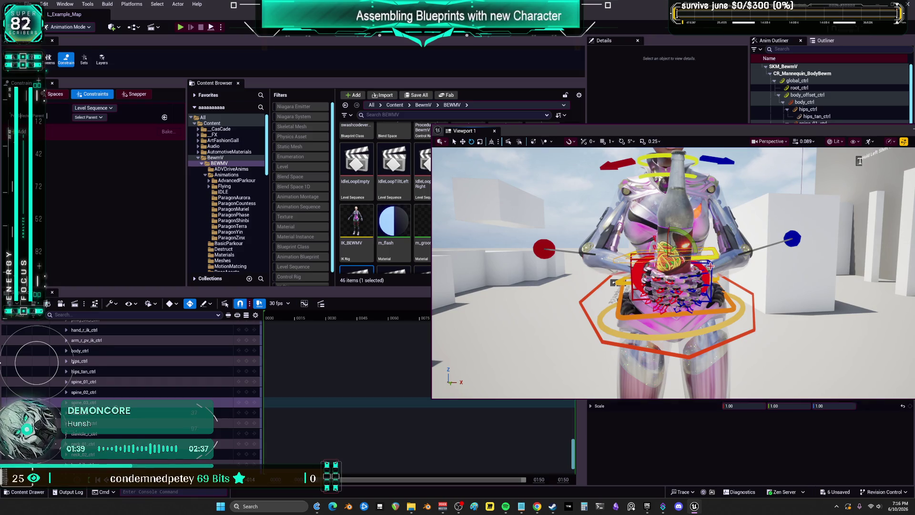
Select both hand IK controls and slide the hands and bottle to the character's left.
{"action": "left_click", "coordinate": [697, 265]}
{"action": "left_click", "coordinate": [662, 270], "text": "ctrl"}
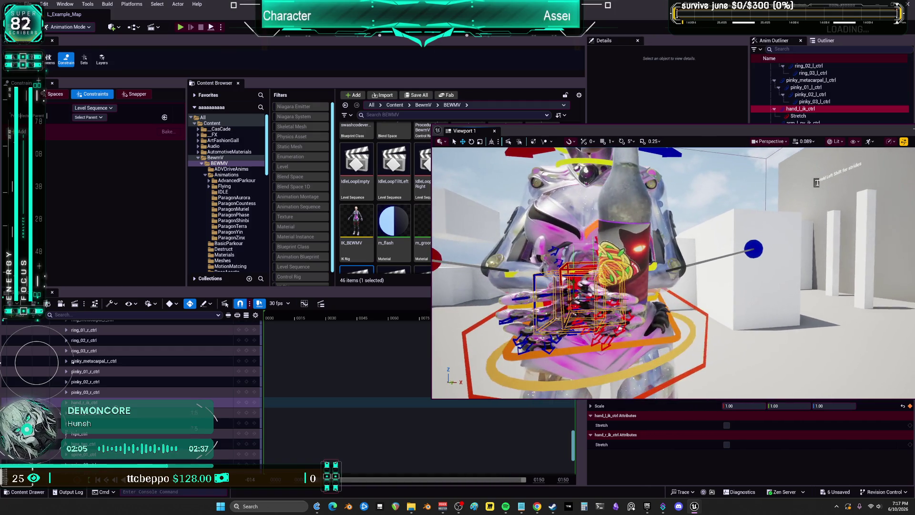
{"action": "left_click", "coordinate": [722, 251]}
{"action": "key", "text": "ctrl+z"}
{"action": "key", "text": "ctrl+z"}
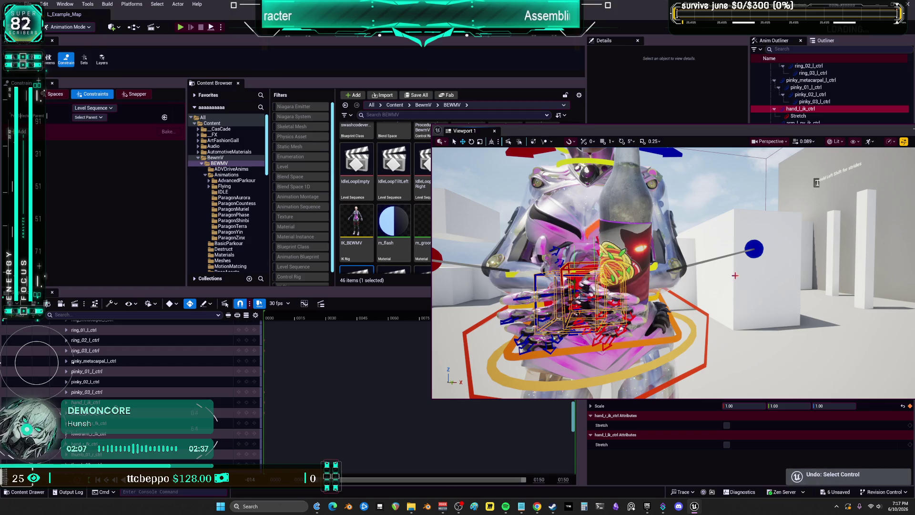
{"action": "key", "text": "ctrl+z"}
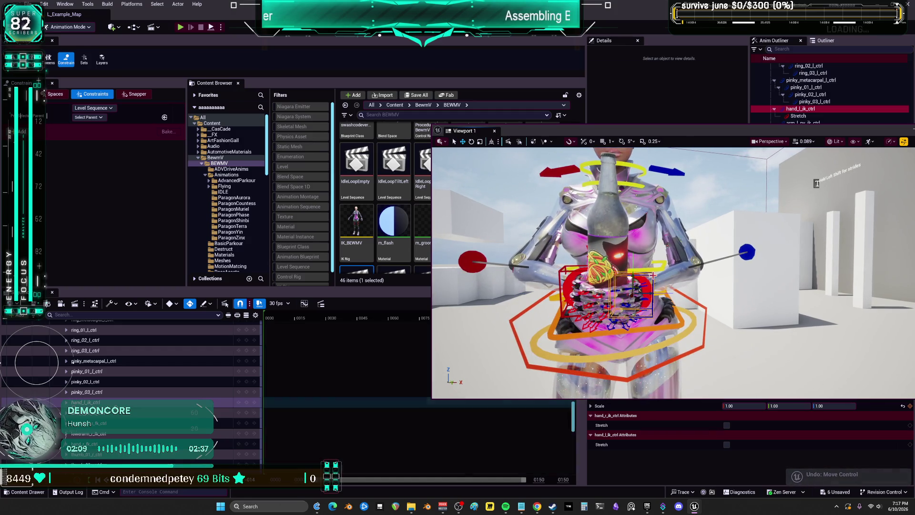
{"action": "left_click", "coordinate": [565, 289], "text": "ctrl"}
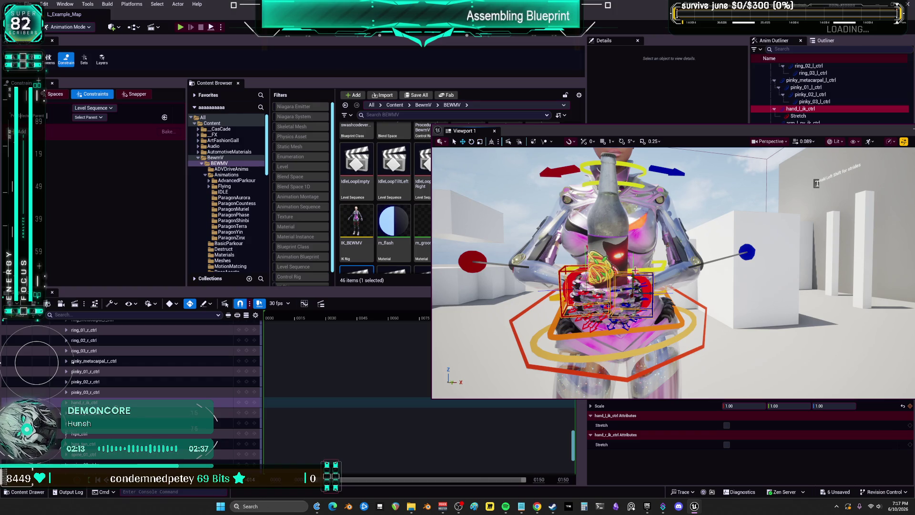
{"action": "left_click_drag", "start_coordinate": [650, 291], "coordinate": [567, 291]}
Raise the blue elbow pole-vector sphere to lift the arm, then select the red pole control.
{"action": "left_click", "coordinate": [753, 281]}
{"action": "left_click_drag", "start_coordinate": [751, 261], "coordinate": [748, 198]}
{"action": "mouse_move", "coordinate": [437, 284]}
{"action": "left_mouse_down"}
{"action": "mouse_move", "coordinate": [472, 286]}
{"action": "mouse_move", "coordinate": [548, 257]}
{"action": "mouse_move", "coordinate": [515, 267]}
{"action": "left_mouse_up"}
{"action": "left_click", "coordinate": [498, 290]}
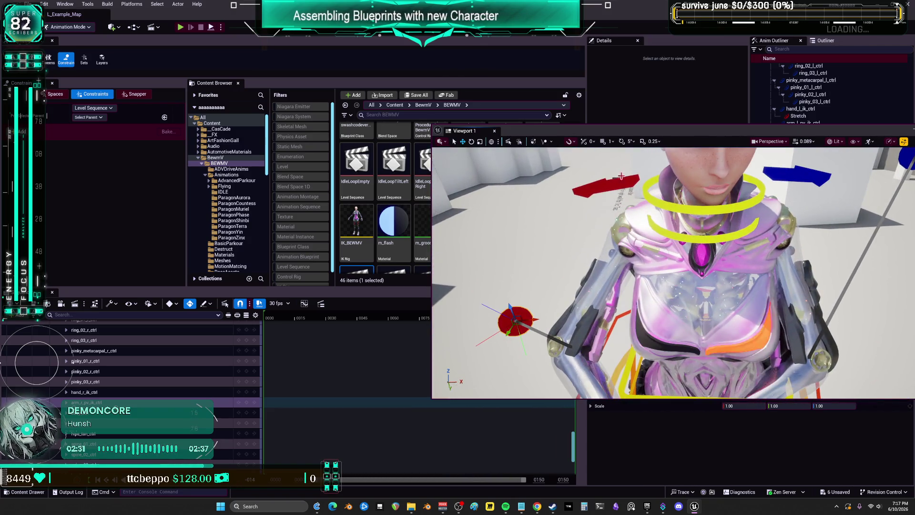
Rotate the chest control slightly, discarding an accidental clavicle change.
{"action": "scroll", "coordinate": [72, 361], "scroll_direction": "up", "scroll_amount": 5}
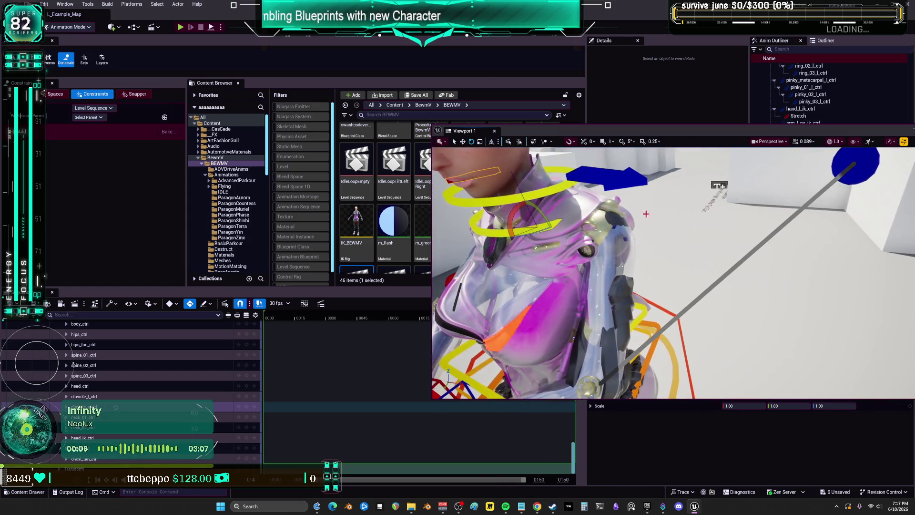
{"action": "key", "text": "Up"}
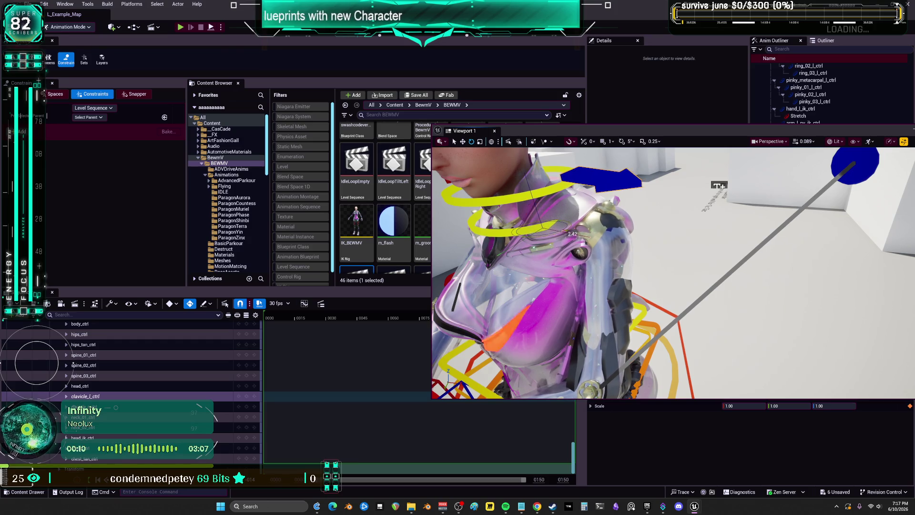
{"action": "key", "text": "ctrl+z"}
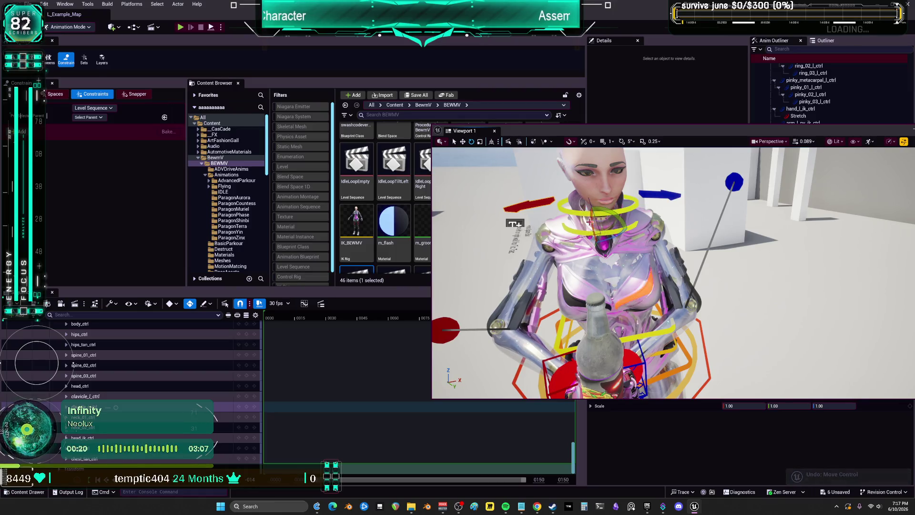
{"action": "mouse_move", "coordinate": [616, 215]}
{"action": "left_mouse_down"}
{"action": "mouse_move", "coordinate": [632, 228]}
{"action": "mouse_move", "coordinate": [600, 253]}
{"action": "mouse_move", "coordinate": [614, 340]}
{"action": "mouse_move", "coordinate": [563, 387]}
{"action": "mouse_move", "coordinate": [548, 357]}
{"action": "left_mouse_up"}
Select the left clavicle and left hand IK controls in move mode and zoom in on the hands.
{"action": "left_click", "coordinate": [657, 198]}
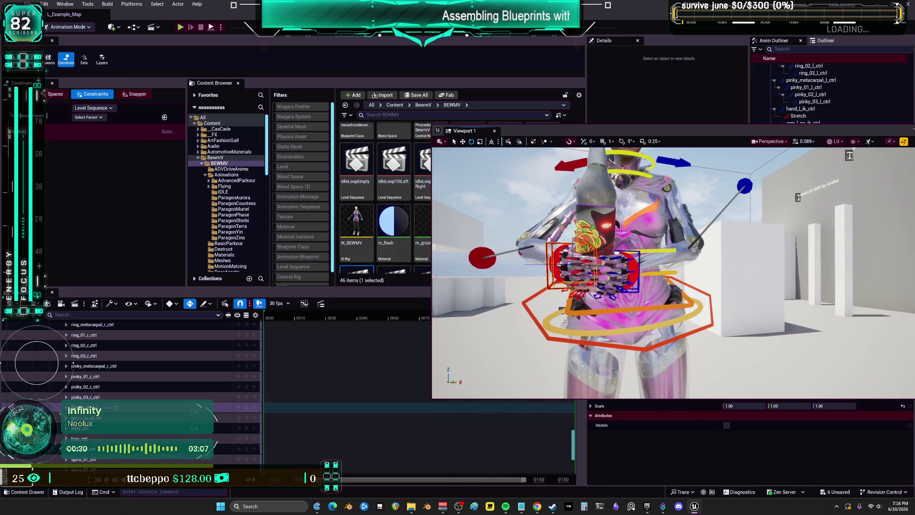
{"action": "left_click", "coordinate": [641, 258], "text": "ctrl"}
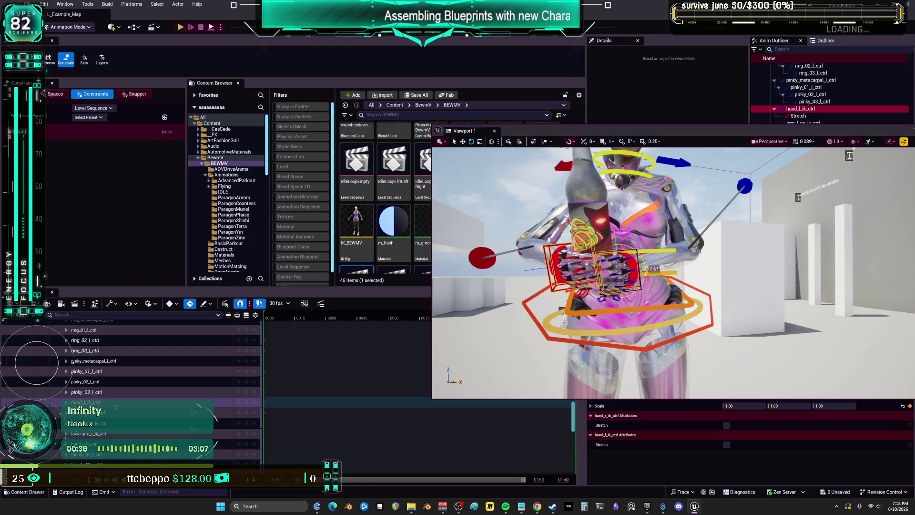
{"action": "key", "text": "w"}
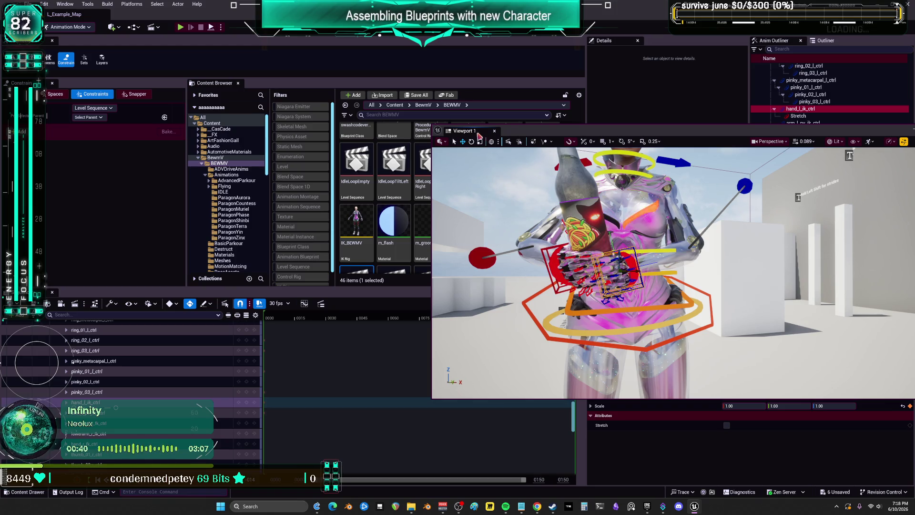
{"action": "scroll", "coordinate": [619, 271], "scroll_direction": "up", "scroll_amount": 5}
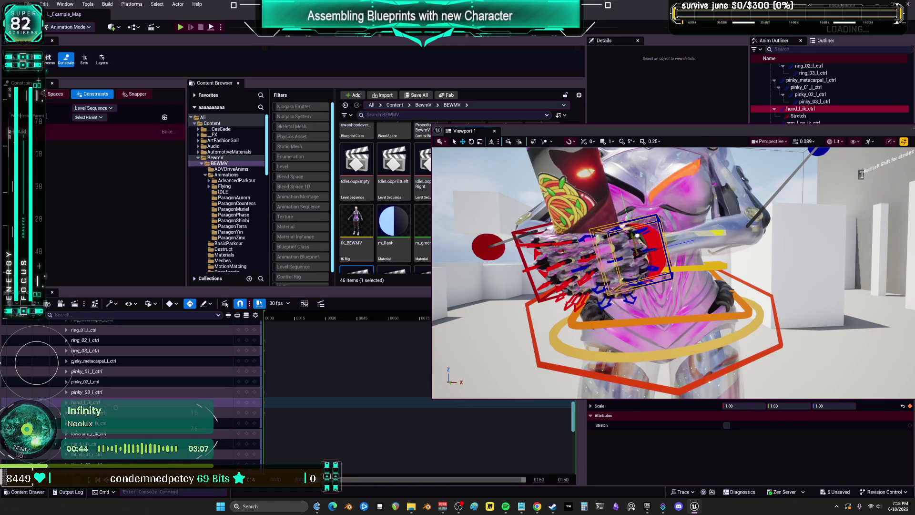
{"action": "scroll", "coordinate": [637, 235], "scroll_direction": "up", "scroll_amount": 2}
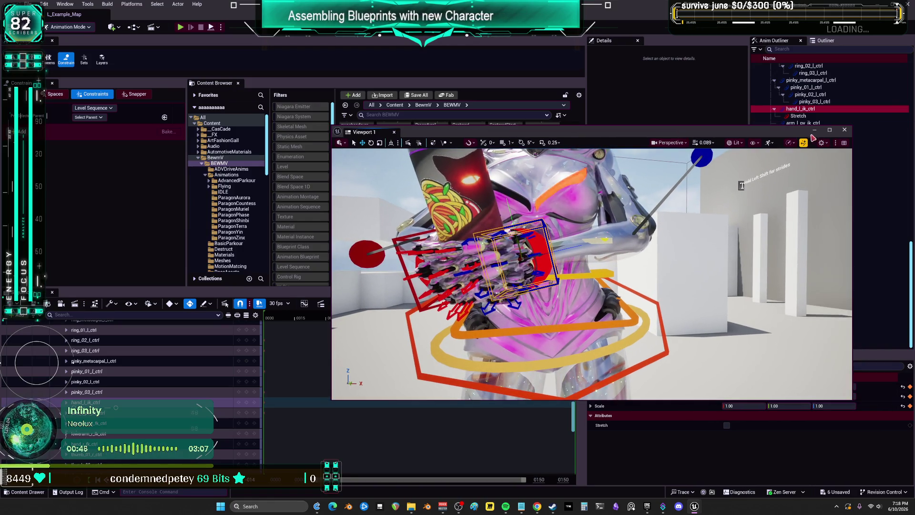
{"action": "key", "text": "F11"}
{"action": "left_click_drag", "start_coordinate": [624, 222], "coordinate": [524, 181]}
{"action": "scroll", "coordinate": [474, 342], "scroll_direction": "down", "scroll_amount": 5}
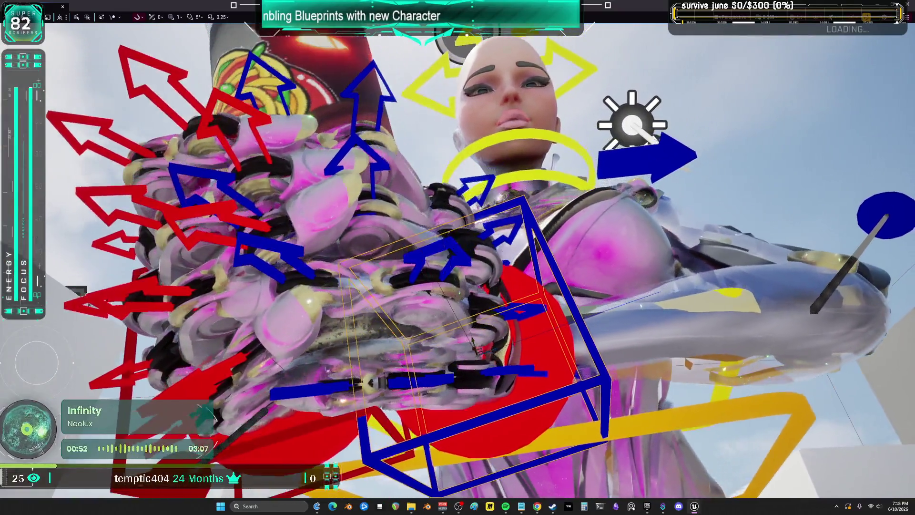
{"action": "left_click_drag", "start_coordinate": [473, 339], "coordinate": [324, 279]}
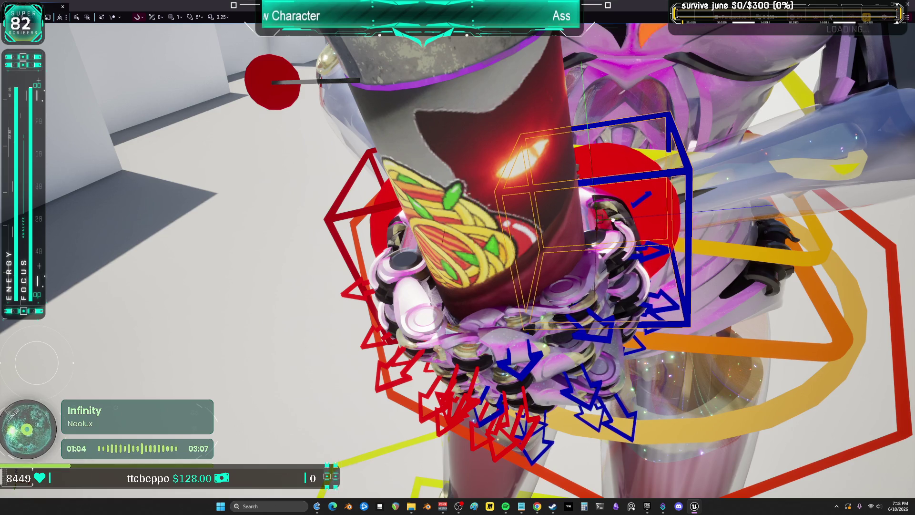
{"action": "mouse_move", "coordinate": [324, 279]}
{"action": "left_mouse_down"}
{"action": "mouse_move", "coordinate": [317, 276]}
{"action": "mouse_move", "coordinate": [396, 215]}
{"action": "mouse_move", "coordinate": [618, 60]}
{"action": "mouse_move", "coordinate": [662, 104]}
{"action": "left_mouse_up"}
{"action": "key", "text": "F11"}
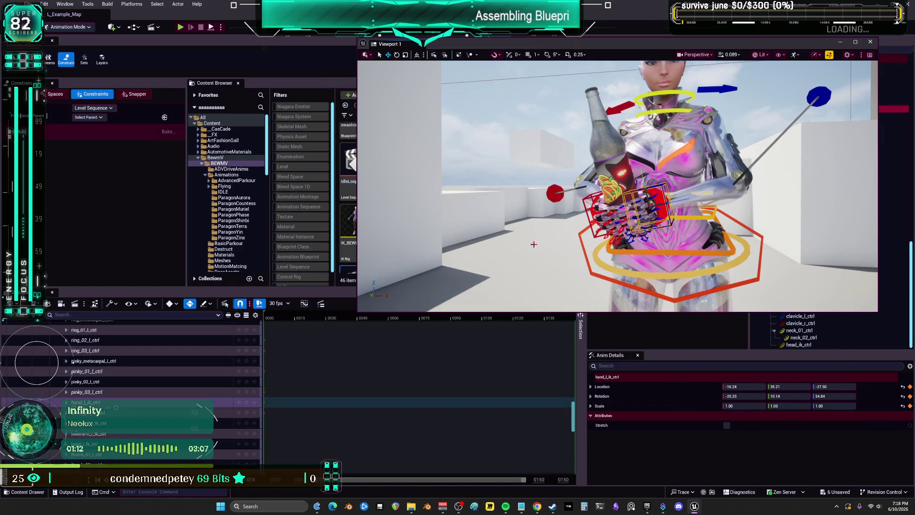
{"action": "left_click", "coordinate": [248, 404]}
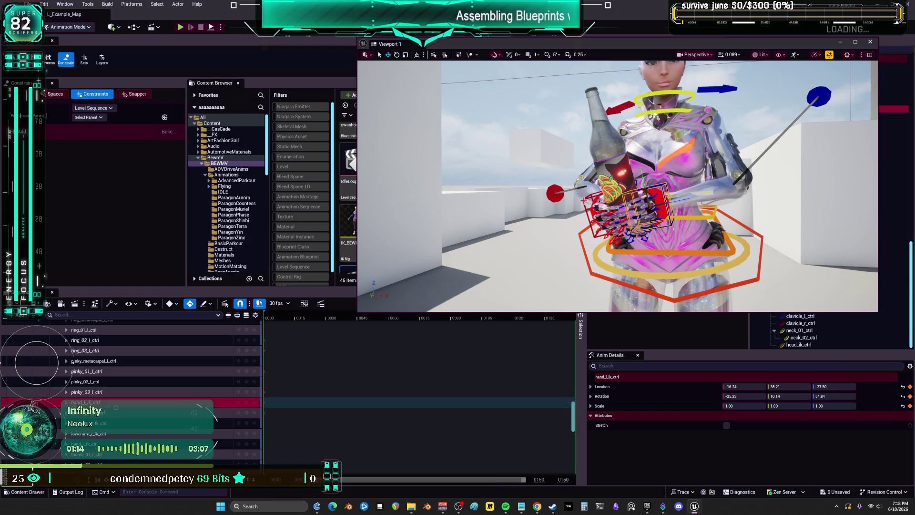
{"action": "left_click", "coordinate": [553, 197]}
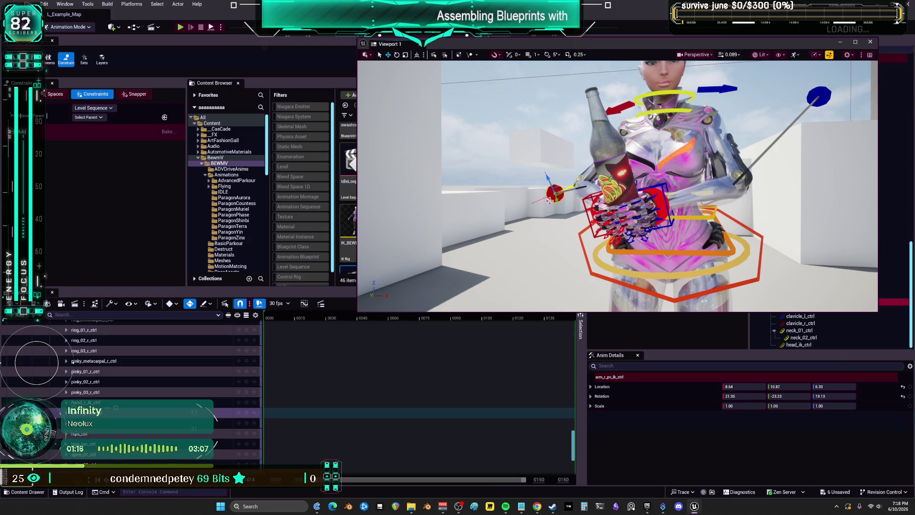
{"action": "left_click", "coordinate": [250, 413]}
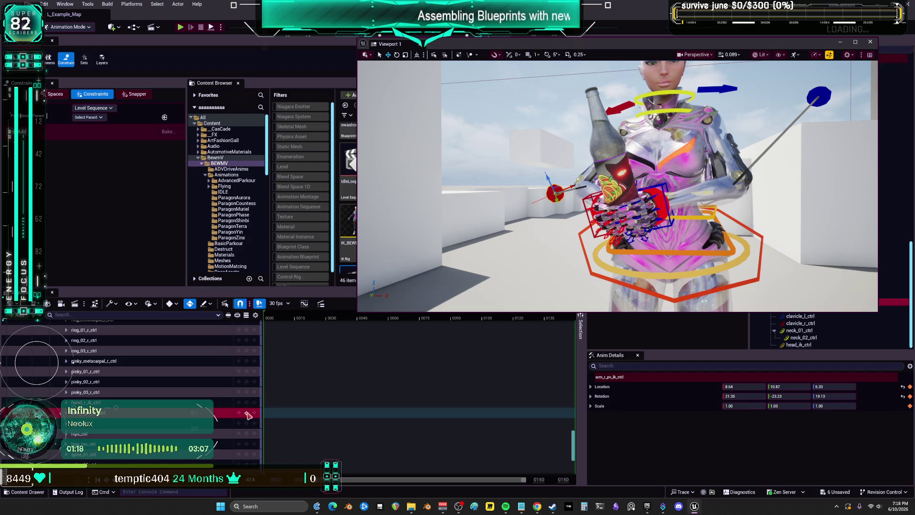
{"action": "left_click", "coordinate": [818, 97]}
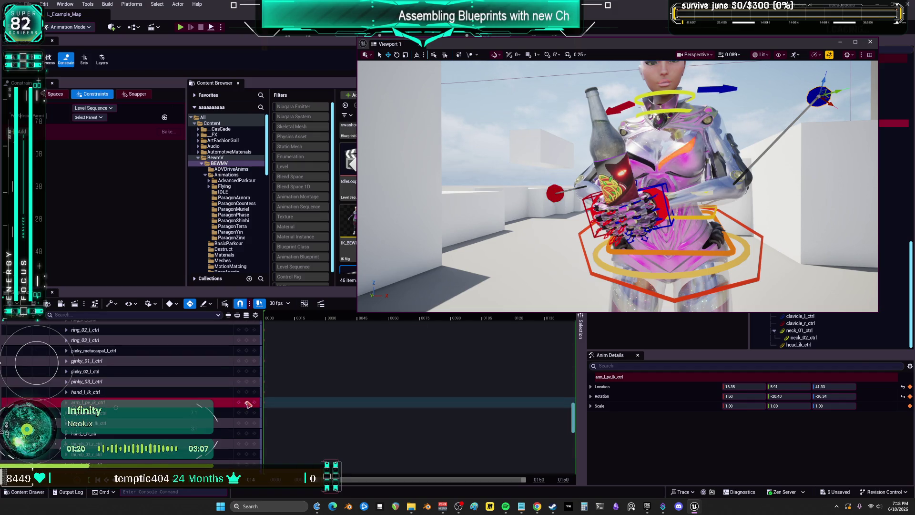
{"action": "left_click", "coordinate": [251, 406]}
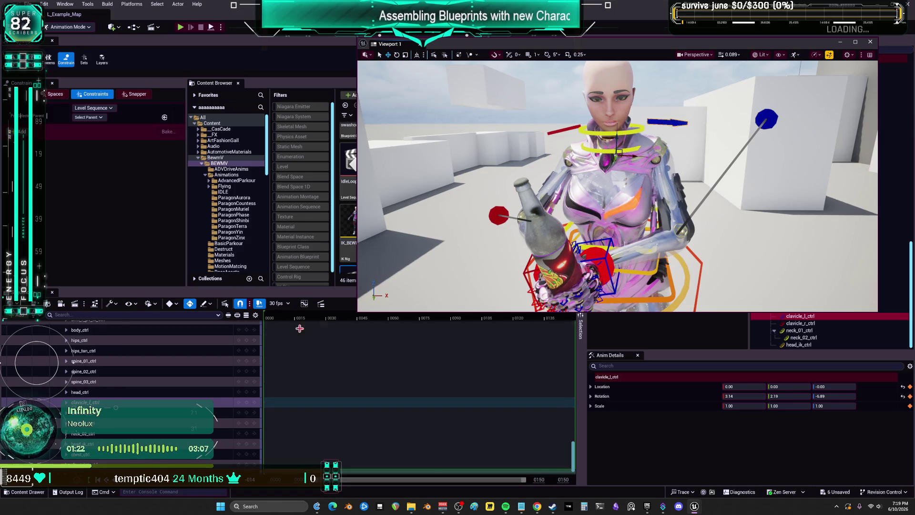
{"action": "left_click", "coordinate": [248, 413]}
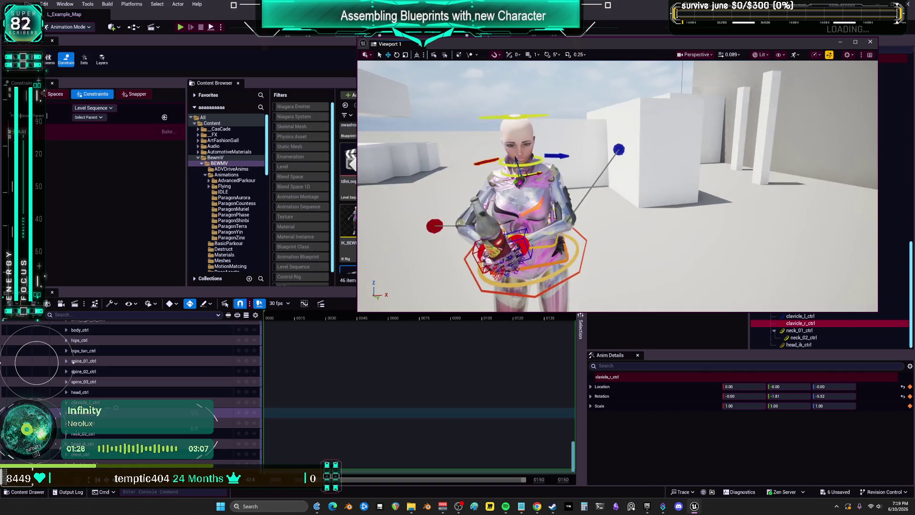
{"action": "scroll", "coordinate": [195, 403], "scroll_direction": "down", "scroll_amount": 5}
{"action": "scroll", "coordinate": [196, 403], "scroll_direction": "up", "scroll_amount": 10}
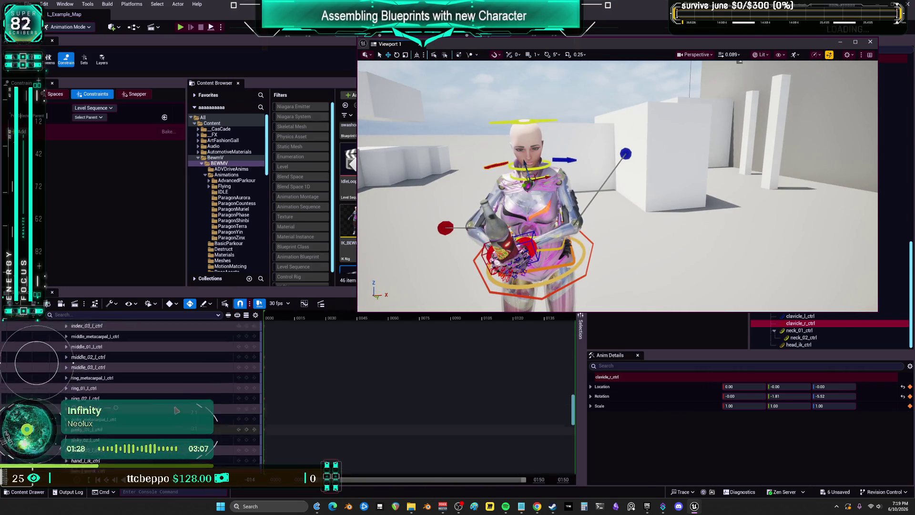
{"action": "left_click", "coordinate": [80, 357]}
{"action": "right_click", "coordinate": [82, 358]}
Bake the SKM_BewmV track to a new Anim_ShakeyDownLeft sequence, without exporting material curves.
{"action": "left_click", "coordinate": [149, 163]}
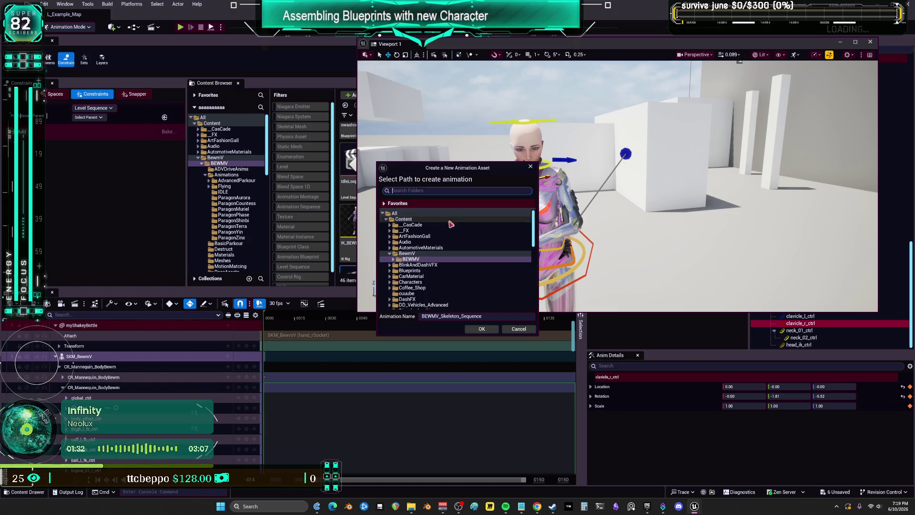
{"action": "type", "text": "Anim_ShakeyUpLeft"}
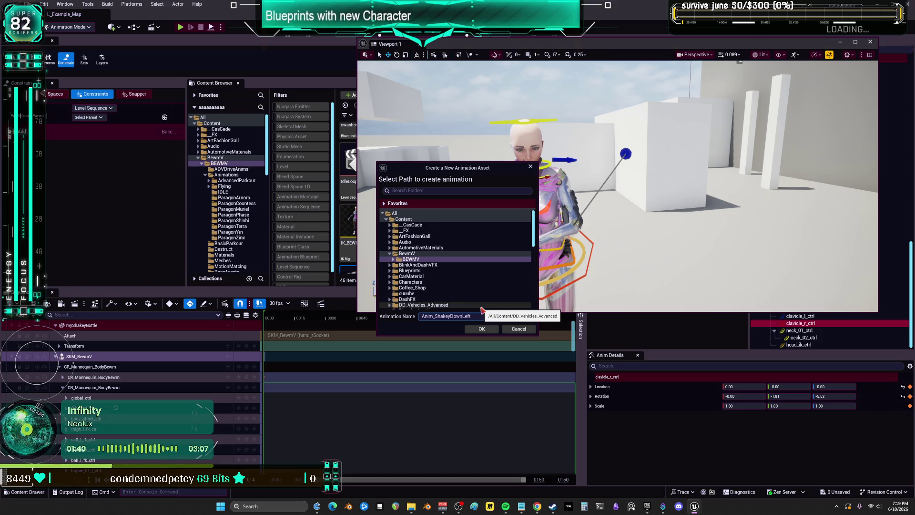
{"action": "left_click", "coordinate": [482, 329]}
{"action": "left_click", "coordinate": [445, 249]}
{"action": "left_click", "coordinate": [507, 328]}
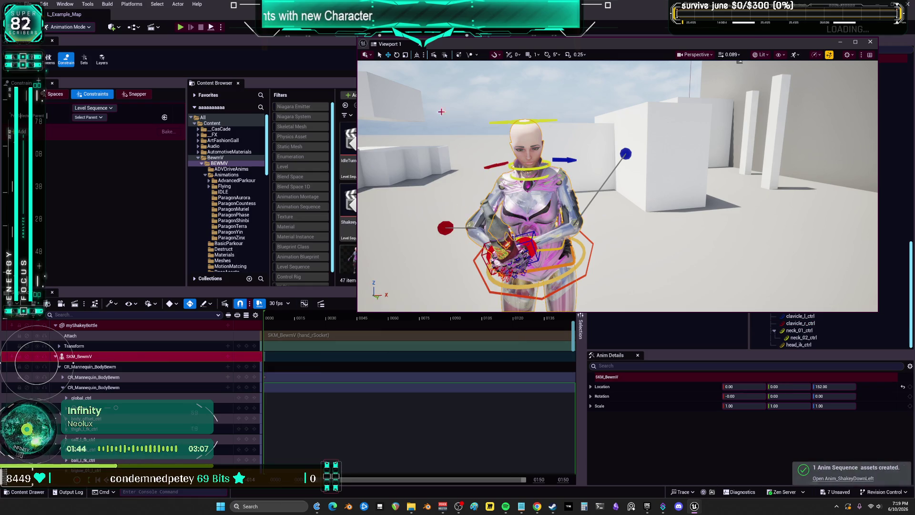
{"action": "left_click_drag", "start_coordinate": [493, 46], "coordinate": [443, 311]}
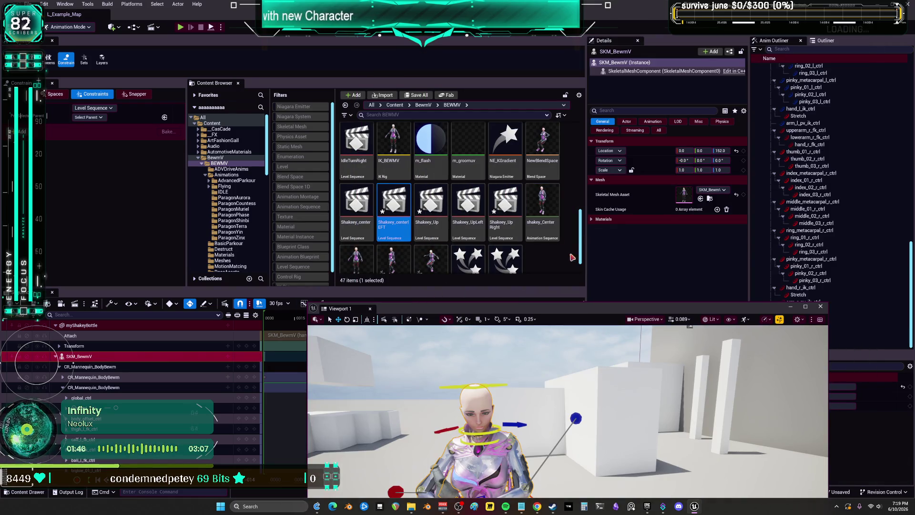
Save all unsaved work from the File menu.
{"action": "left_click", "coordinate": [30, 4]}
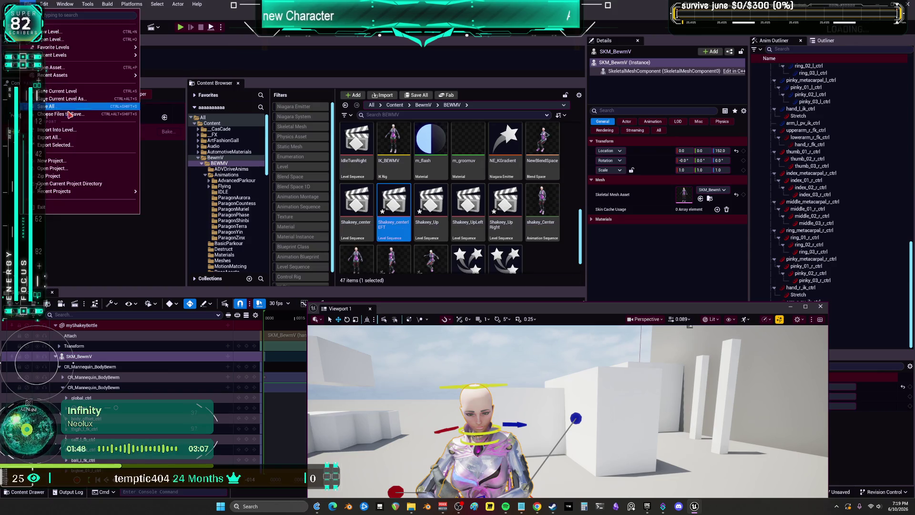
{"action": "left_click", "coordinate": [62, 107]}
{"action": "left_click", "coordinate": [482, 233]}
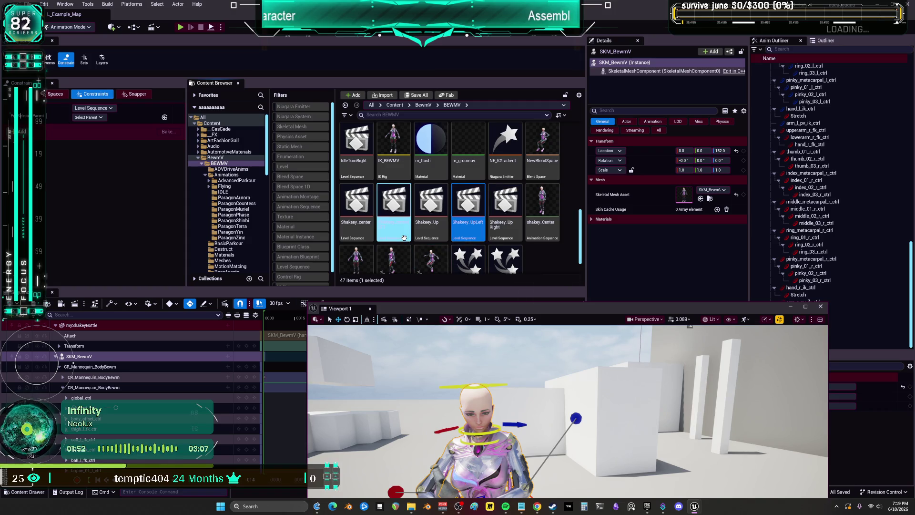
Duplicate the center Shakey level sequence and name the copy Shakeycenterright.
{"action": "scroll", "coordinate": [515, 258], "scroll_direction": "up", "scroll_amount": 1}
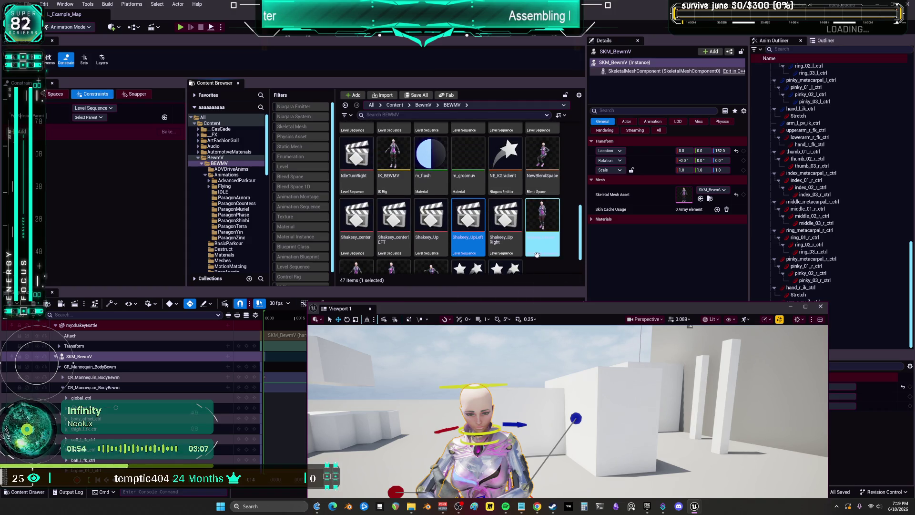
{"action": "right_click", "coordinate": [357, 245]}
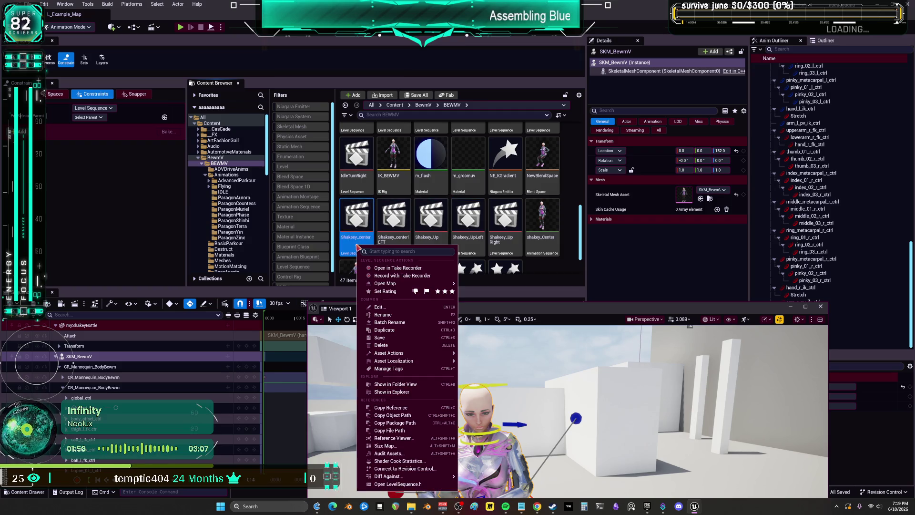
{"action": "left_click", "coordinate": [405, 330]}
{"action": "type", "text": "ShakeyDownLef"}
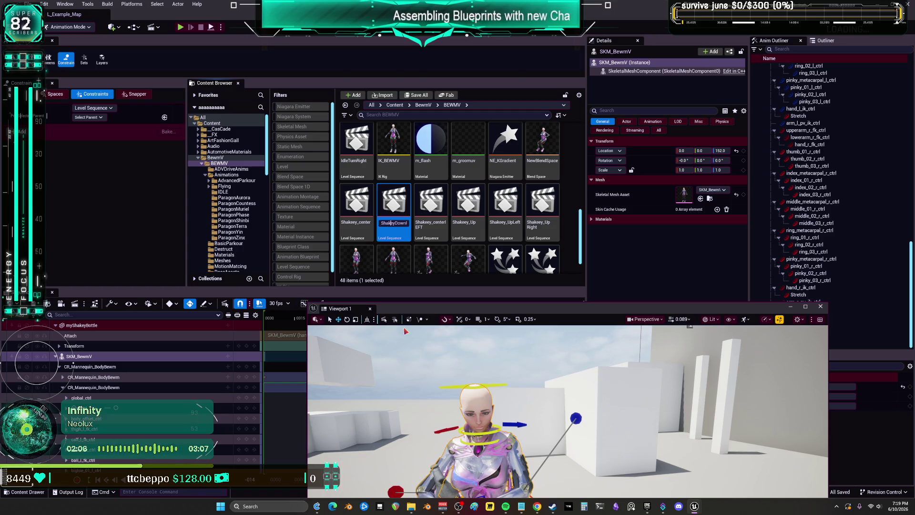
{"action": "type", "text": "r"}
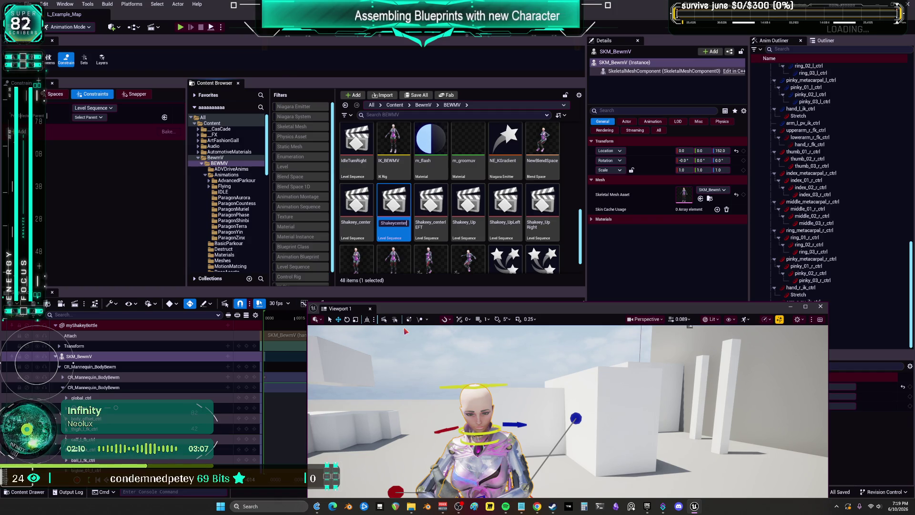
{"action": "type", "text": "ght"}
{"action": "key", "text": "Return"}
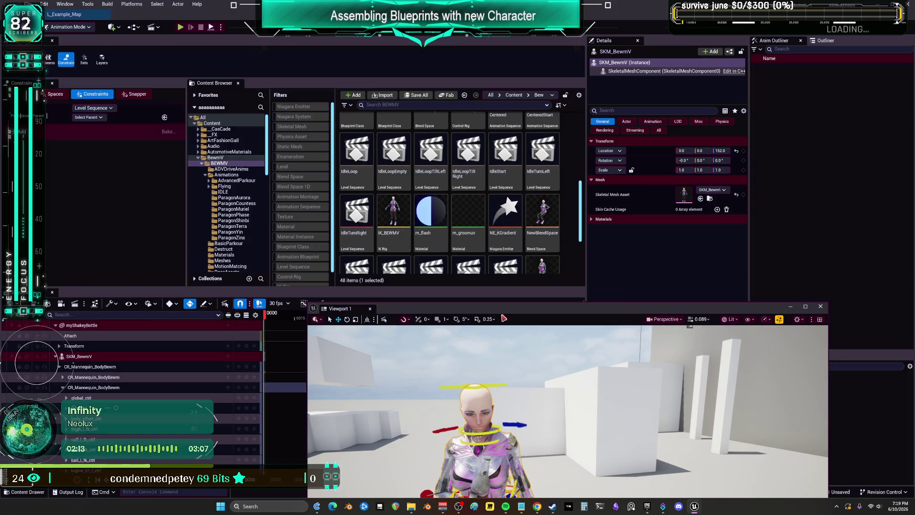
{"action": "left_click_drag", "start_coordinate": [472, 306], "coordinate": [461, 91]}
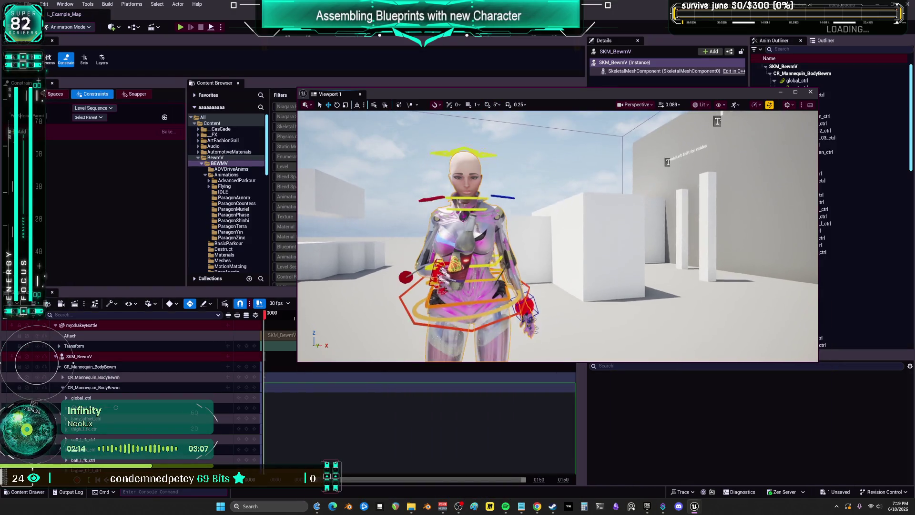
On a new frame, select both hand IK controls and slide the hands and bottle right.
{"action": "left_click_drag", "start_coordinate": [268, 317], "coordinate": [286, 318]}
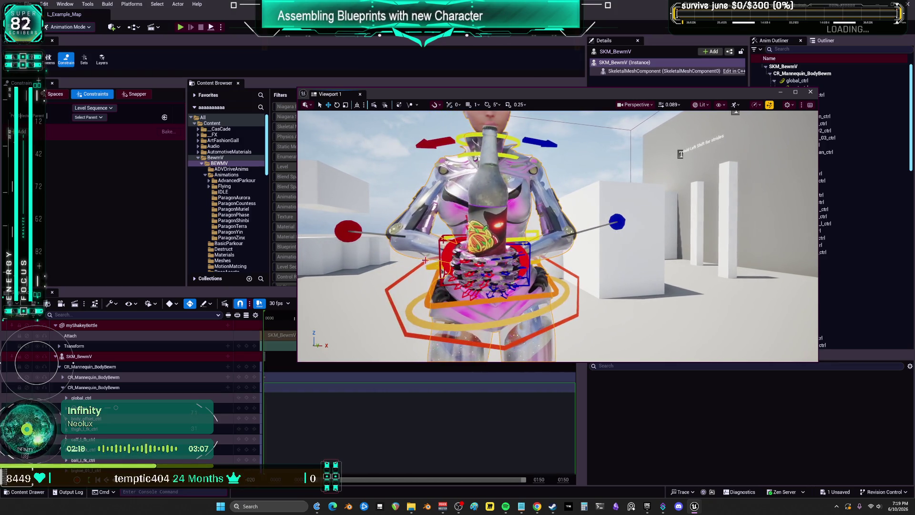
{"action": "left_click", "coordinate": [500, 257]}
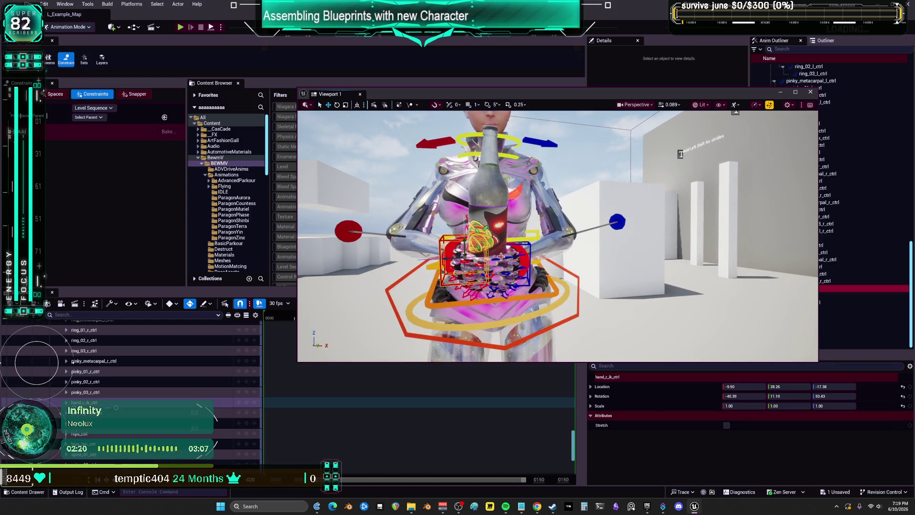
{"action": "left_click", "coordinate": [532, 250], "text": "ctrl"}
{"action": "left_click_drag", "start_coordinate": [528, 261], "coordinate": [535, 263]}
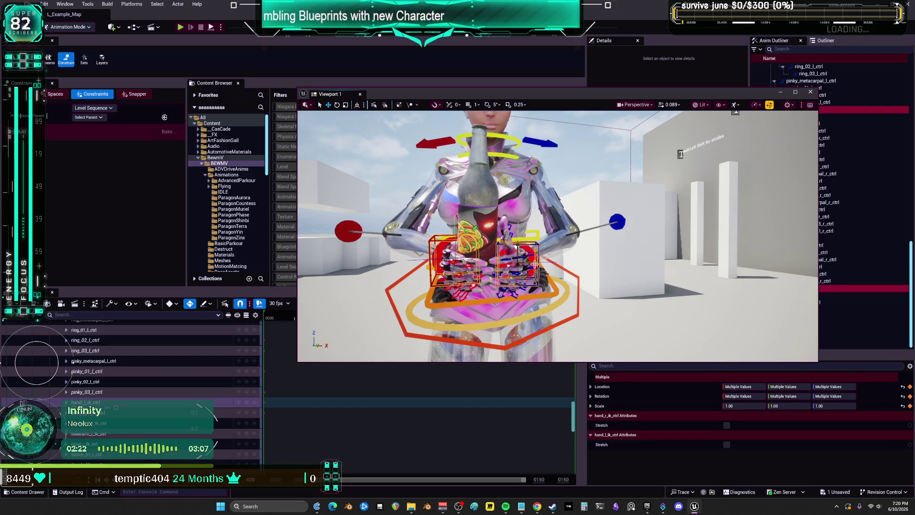
{"action": "key", "text": "ctrl+z"}
{"action": "mouse_move", "coordinate": [512, 262]}
{"action": "left_mouse_down"}
{"action": "mouse_move", "coordinate": [561, 262]}
{"action": "mouse_move", "coordinate": [553, 252]}
{"action": "left_mouse_up"}
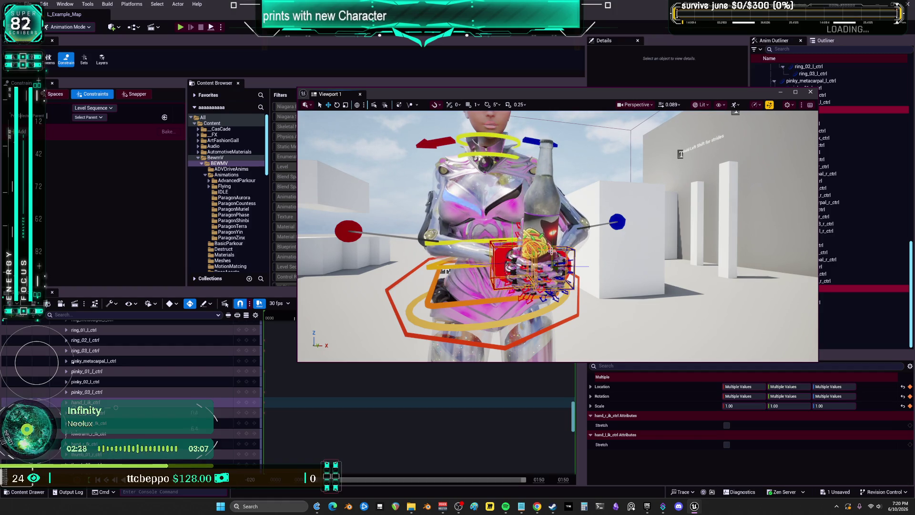
Raise the red right-arm pole-vector sphere and pull back to see the whole character.
{"action": "left_click", "coordinate": [350, 233]}
{"action": "mouse_move", "coordinate": [337, 213]}
{"action": "left_mouse_down"}
{"action": "mouse_move", "coordinate": [338, 149]}
{"action": "mouse_move", "coordinate": [438, 213]}
{"action": "left_mouse_up"}
{"action": "left_click_drag", "start_coordinate": [560, 142], "coordinate": [304, 234]}
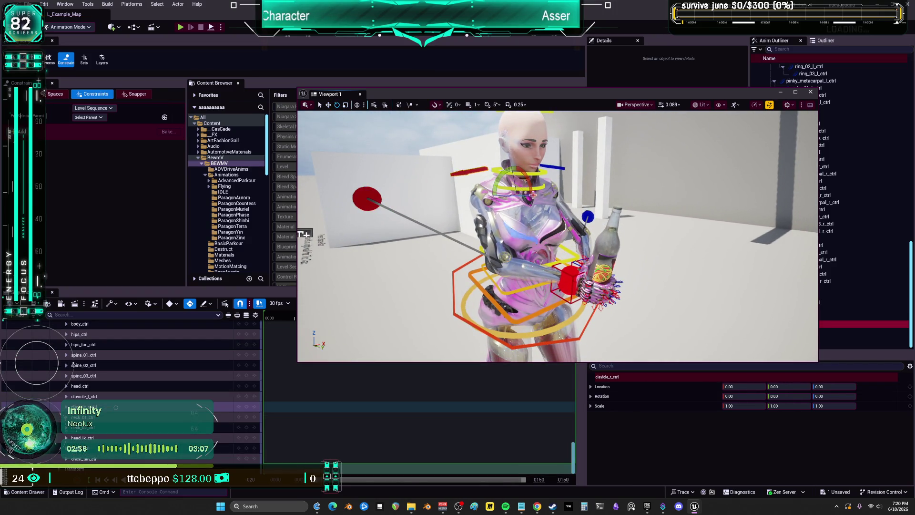
Undo the right clavicle rotation and tilt the left clavicle slightly instead.
{"action": "key", "text": "e"}
{"action": "left_click_drag", "start_coordinate": [539, 186], "coordinate": [549, 189]}
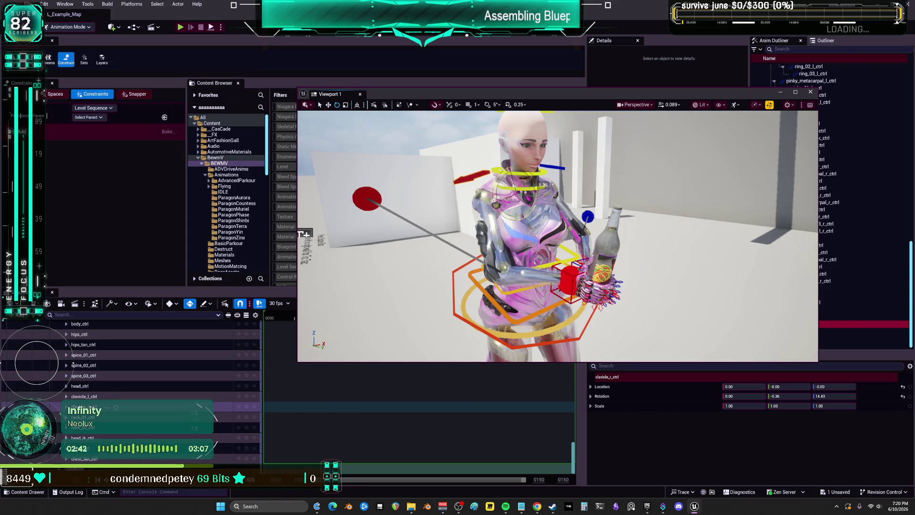
{"action": "key", "text": "f"}
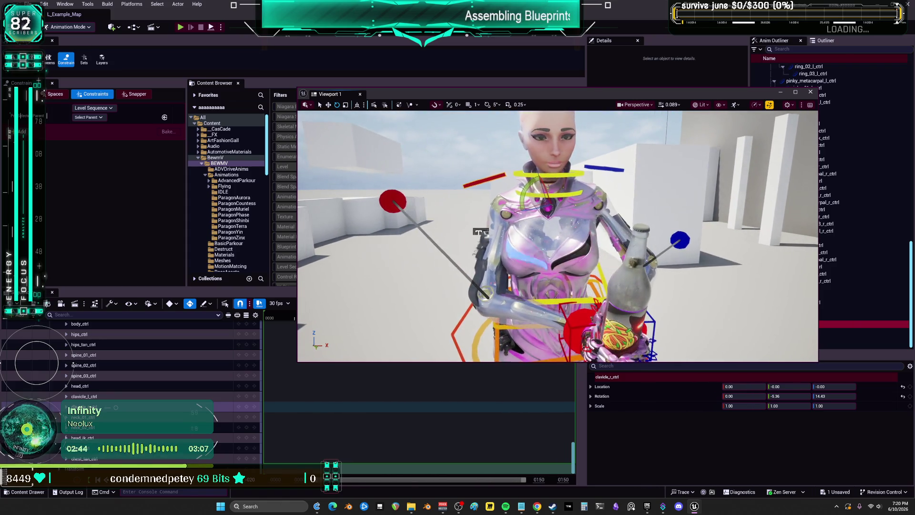
{"action": "key", "text": "ctrl+z"}
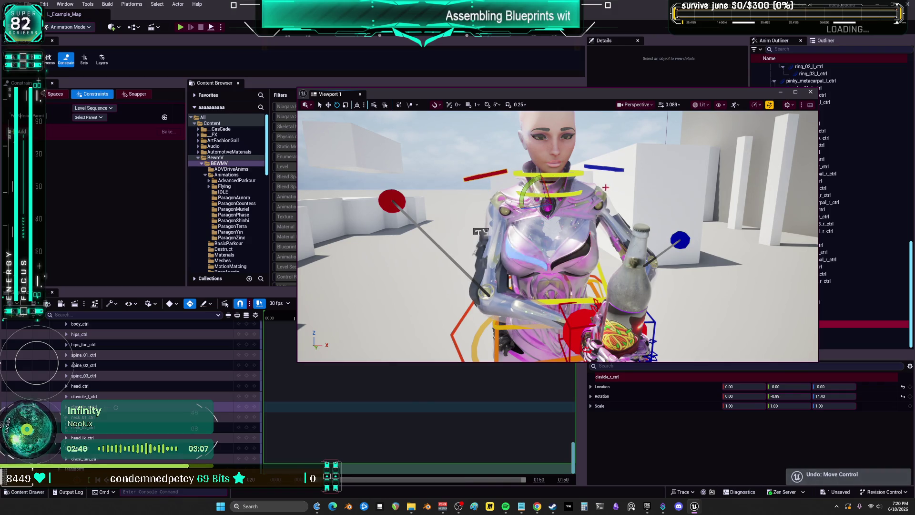
{"action": "left_click", "coordinate": [28, 398]}
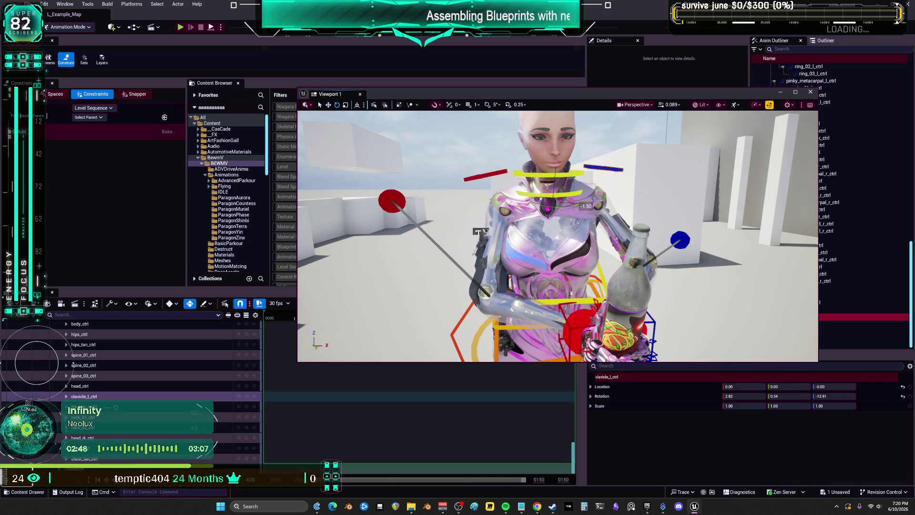
{"action": "left_click_drag", "start_coordinate": [537, 181], "coordinate": [541, 184]}
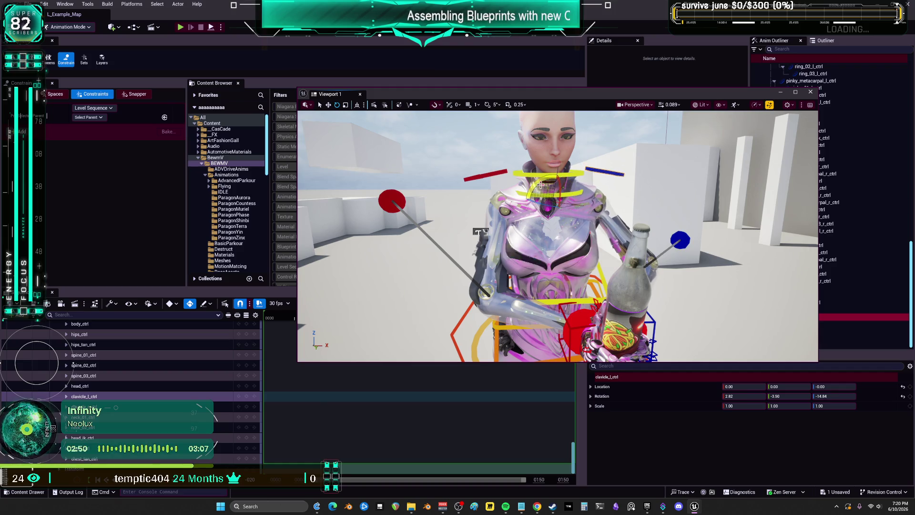
Set the left arm pole-vector control to 7.71, 20.23, -1.27 and select the right arm pole.
{"action": "left_click", "coordinate": [686, 251]}
{"action": "mouse_move", "coordinate": [686, 252]}
{"action": "left_mouse_down"}
{"action": "mouse_move", "coordinate": [760, 237]}
{"action": "mouse_move", "coordinate": [696, 284]}
{"action": "mouse_move", "coordinate": [743, 200]}
{"action": "mouse_move", "coordinate": [799, 157]}
{"action": "mouse_move", "coordinate": [457, 228]}
{"action": "mouse_move", "coordinate": [786, 207]}
{"action": "mouse_move", "coordinate": [619, 217]}
{"action": "mouse_move", "coordinate": [797, 133]}
{"action": "left_mouse_up"}
{"action": "left_click", "coordinate": [478, 222]}
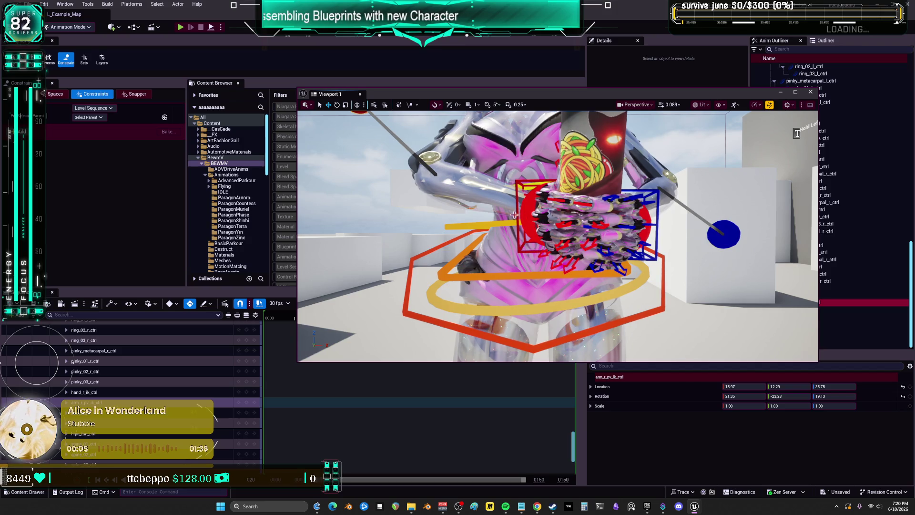
Rotate the hand IK control in a full-screen viewport so the fingers wrap the bottle, then switch to Spotify.
{"action": "left_click", "coordinate": [563, 202]}
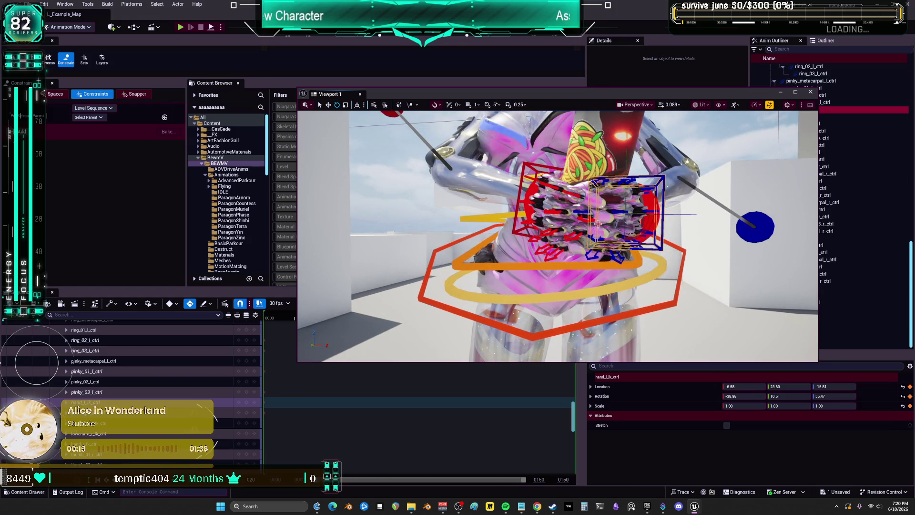
{"action": "left_click_drag", "start_coordinate": [630, 215], "coordinate": [692, 138]}
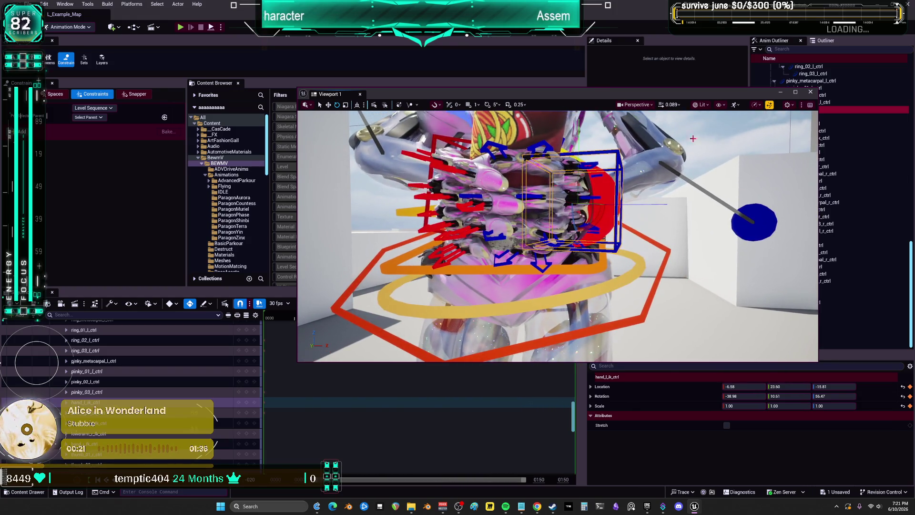
{"action": "key", "text": "F11"}
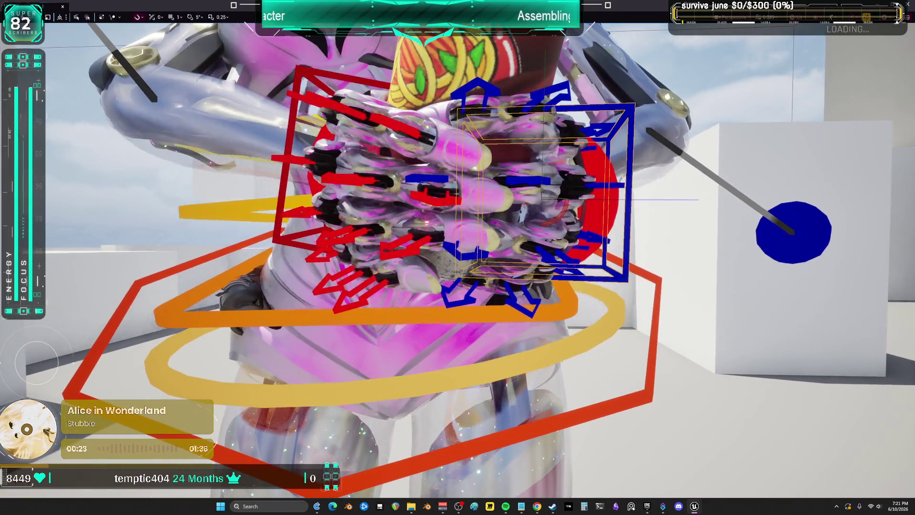
{"action": "mouse_move", "coordinate": [563, 215]}
{"action": "left_mouse_down"}
{"action": "mouse_move", "coordinate": [569, 199]}
{"action": "mouse_move", "coordinate": [429, 224]}
{"action": "mouse_move", "coordinate": [704, 215]}
{"action": "left_mouse_up"}
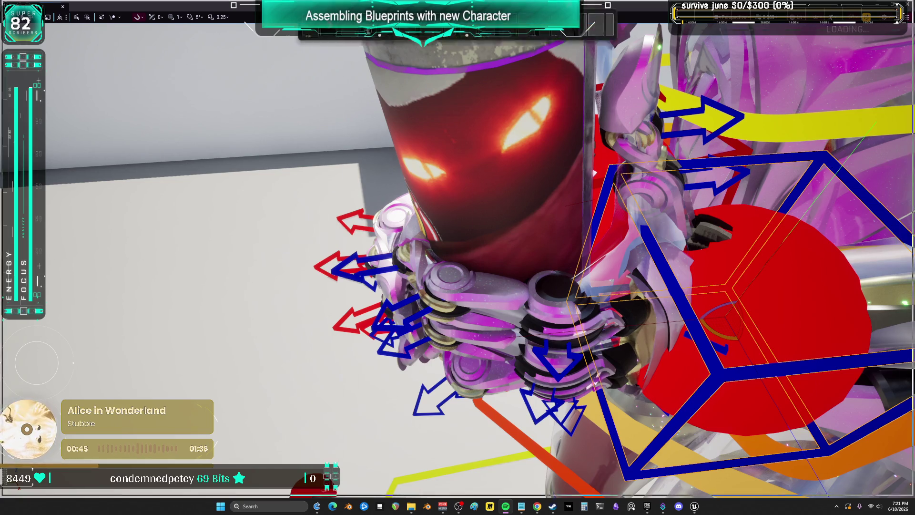
{"action": "key", "text": "alt+Tab"}
{"action": "scroll", "coordinate": [329, 297], "scroll_direction": "down", "scroll_amount": 10}
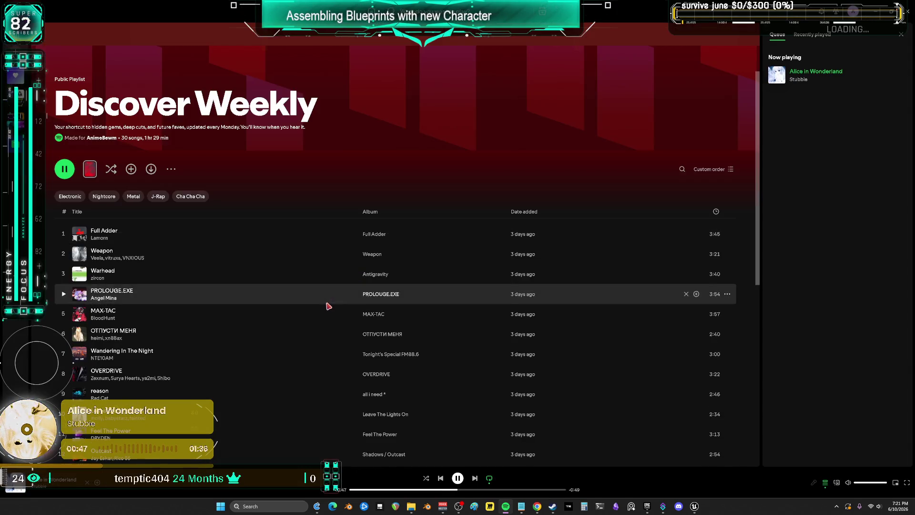
Play Moan Choir Radio from the Moan Choir track in Discover Weekly, then return to Unreal.
{"action": "scroll", "coordinate": [328, 297], "scroll_direction": "down", "scroll_amount": 3}
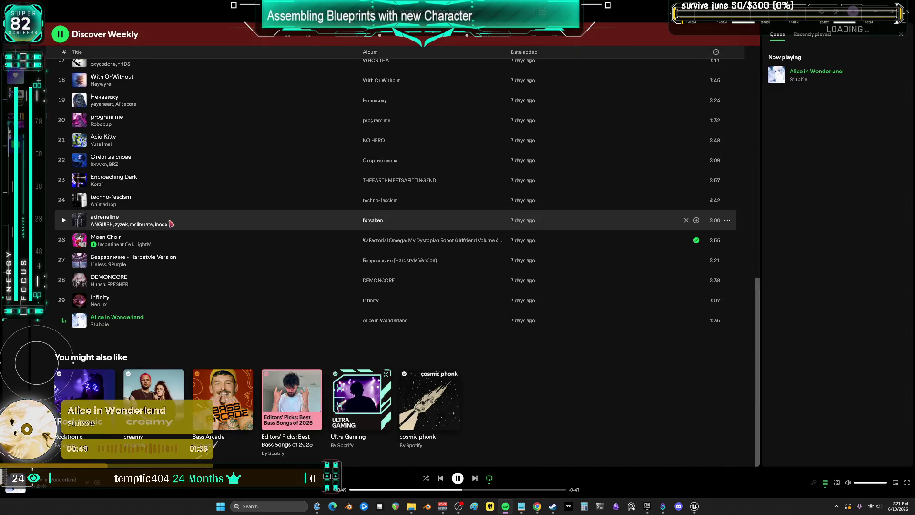
{"action": "scroll", "coordinate": [281, 179], "scroll_direction": "up", "scroll_amount": 8}
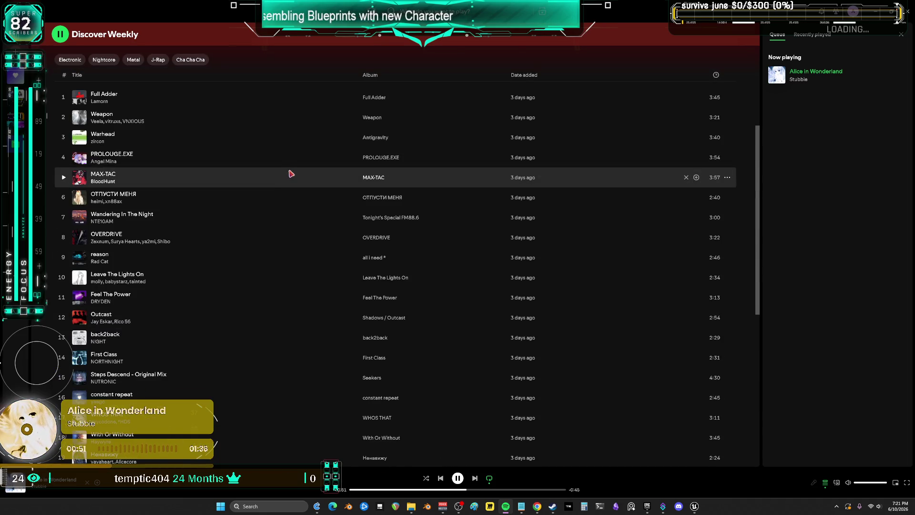
{"action": "scroll", "coordinate": [291, 174], "scroll_direction": "up", "scroll_amount": 5}
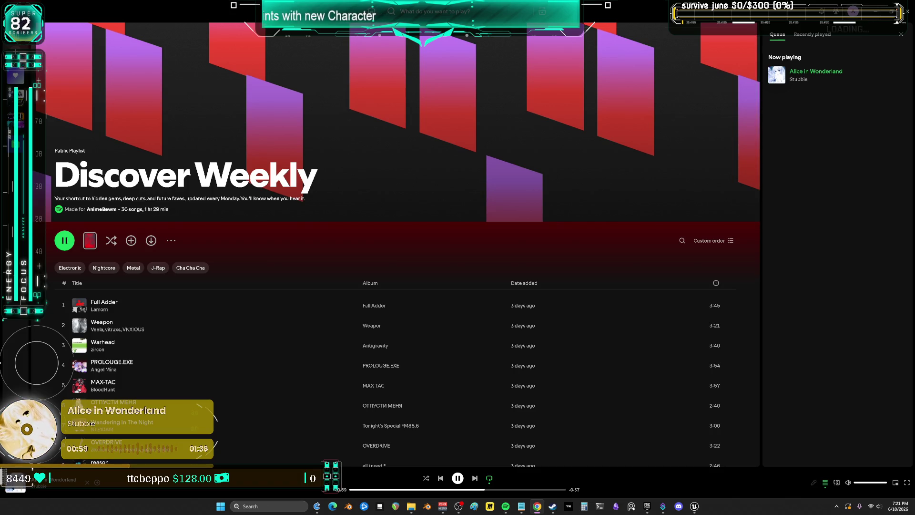
{"action": "scroll", "coordinate": [245, 321], "scroll_direction": "down", "scroll_amount": 5}
{"action": "scroll", "coordinate": [316, 237], "scroll_direction": "down", "scroll_amount": 5}
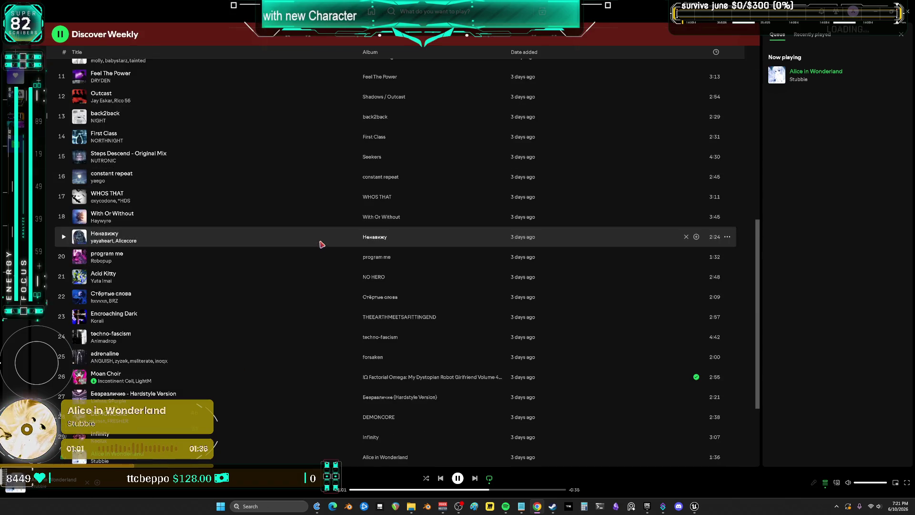
{"action": "right_click", "coordinate": [192, 381]}
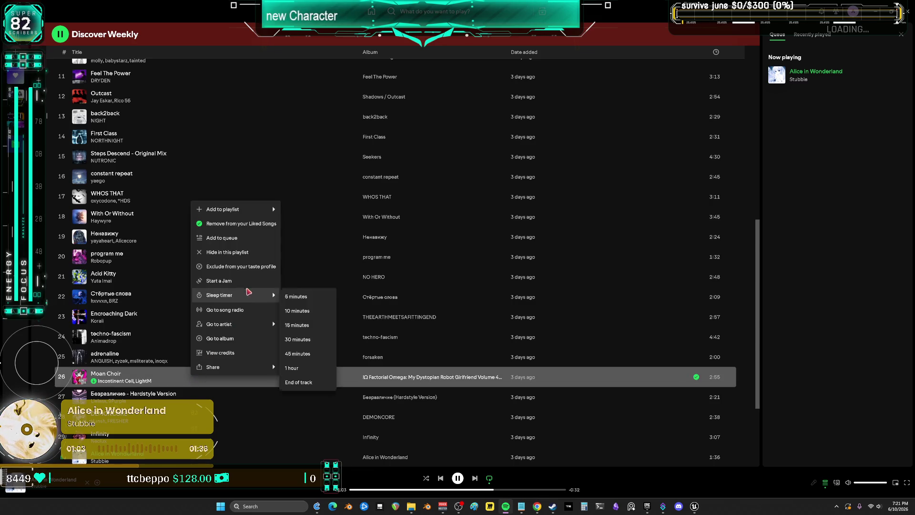
{"action": "left_click", "coordinate": [257, 311]}
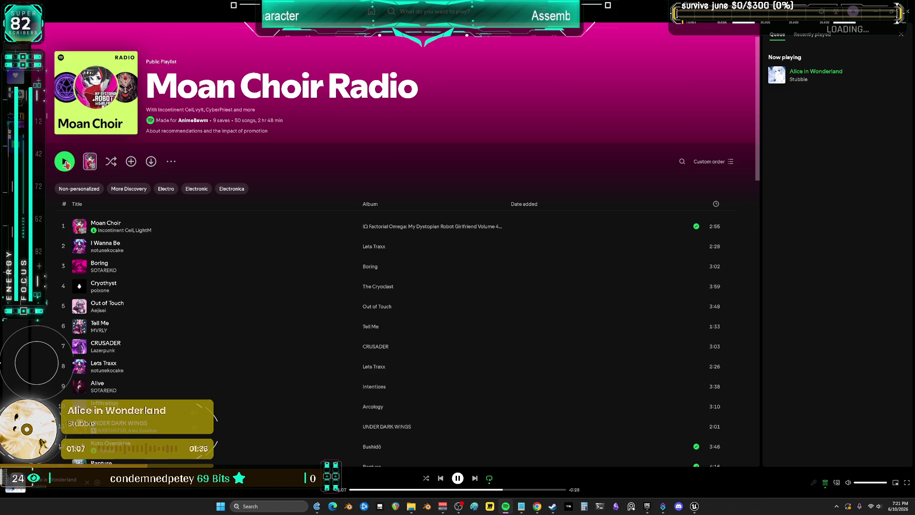
{"action": "left_click", "coordinate": [65, 161]}
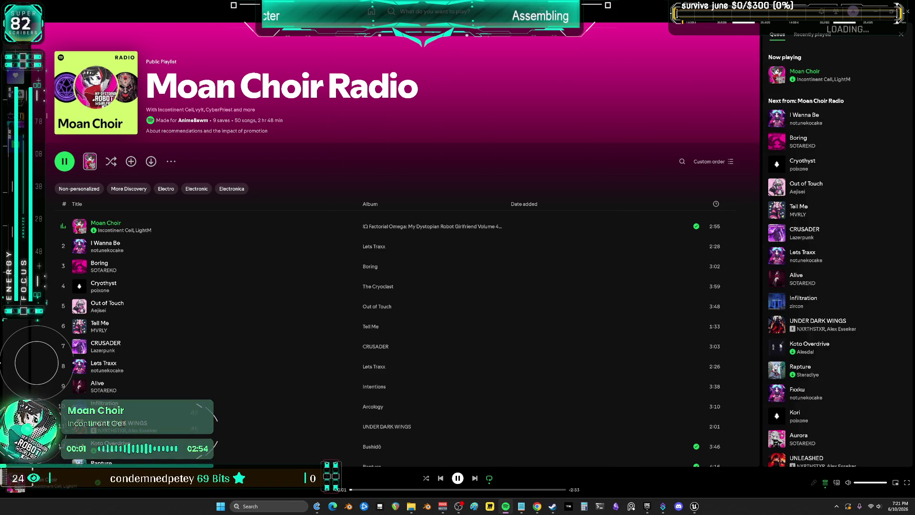
{"action": "key", "text": "alt+Tab"}
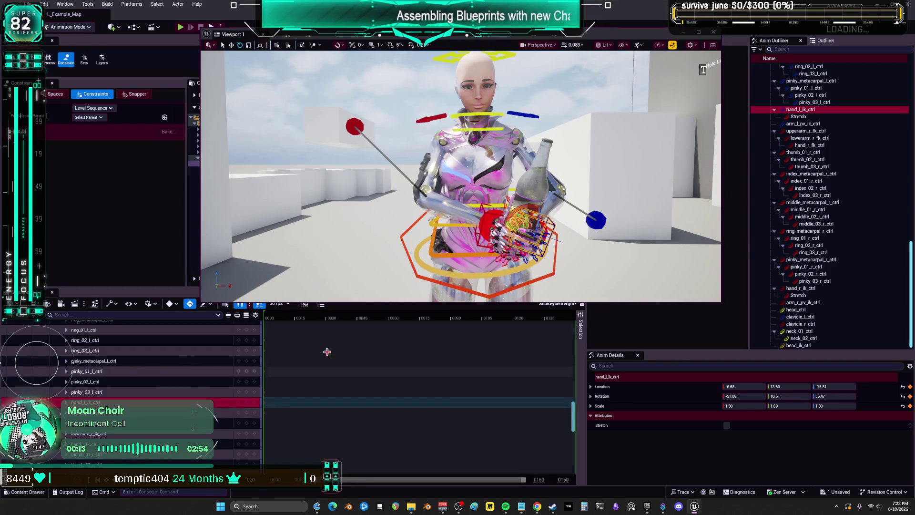
Select the right hand IK, both arm pole-vector and both clavicle controls in turn.
{"action": "left_click", "coordinate": [247, 405]}
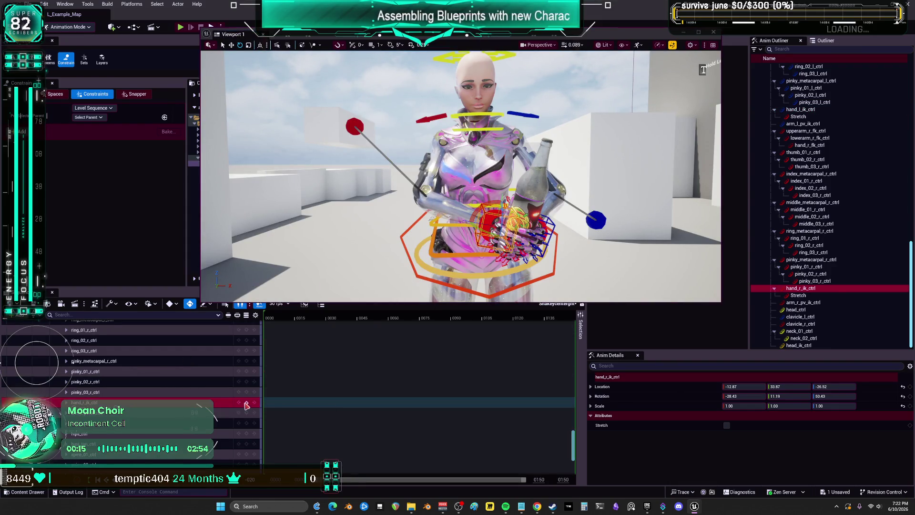
{"action": "left_click", "coordinate": [243, 412]}
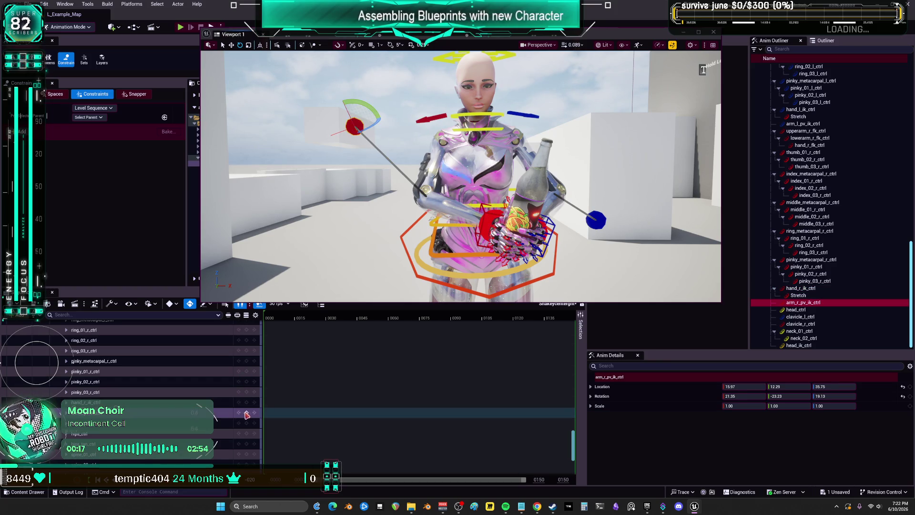
{"action": "left_click", "coordinate": [596, 220]}
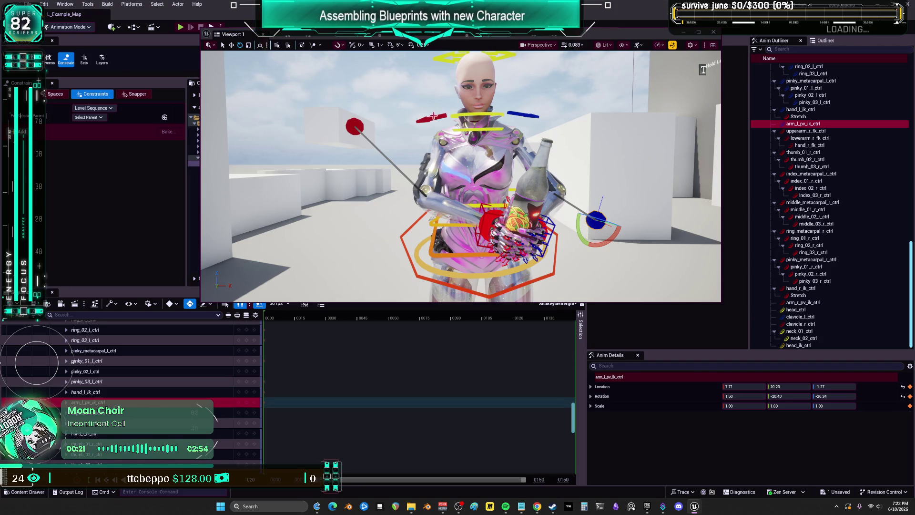
{"action": "left_click", "coordinate": [247, 407]}
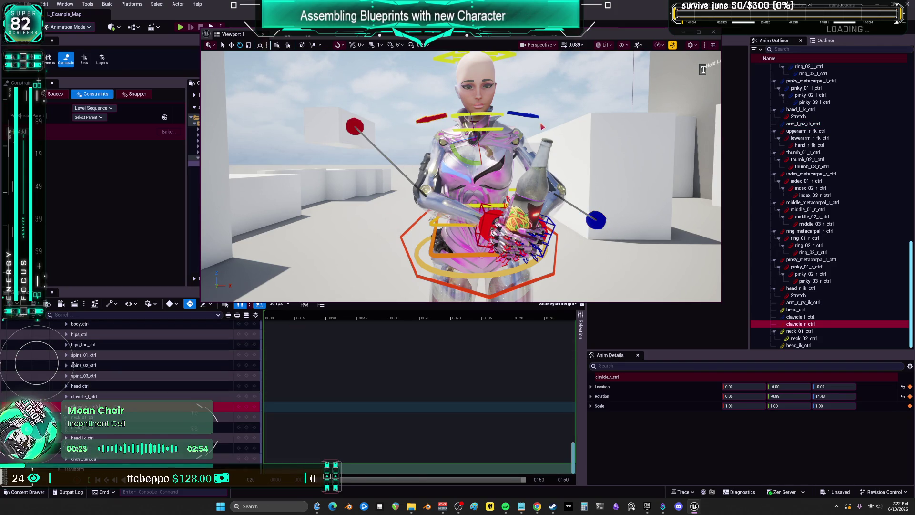
{"action": "left_click", "coordinate": [530, 115]}
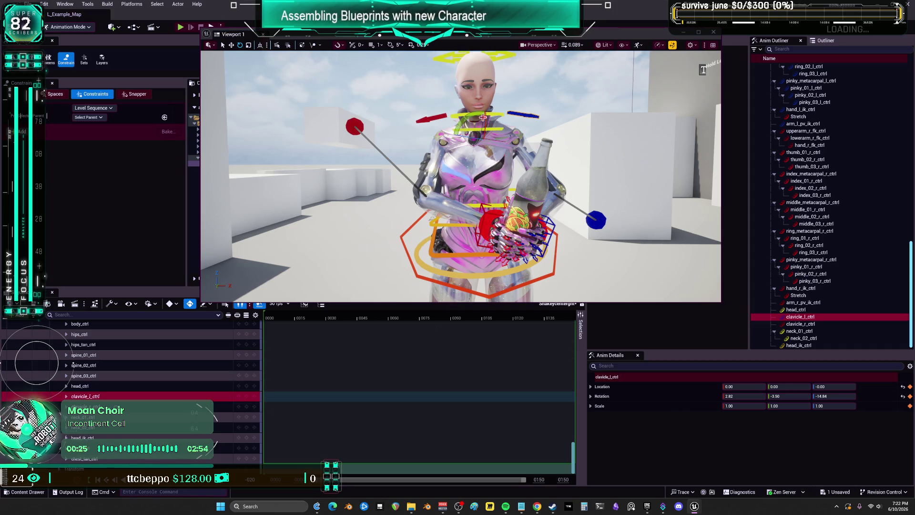
Move the viewport window up and right and return the Sequencer playhead to frame 0000.
{"action": "left_click_drag", "start_coordinate": [426, 38], "coordinate": [467, 28]}
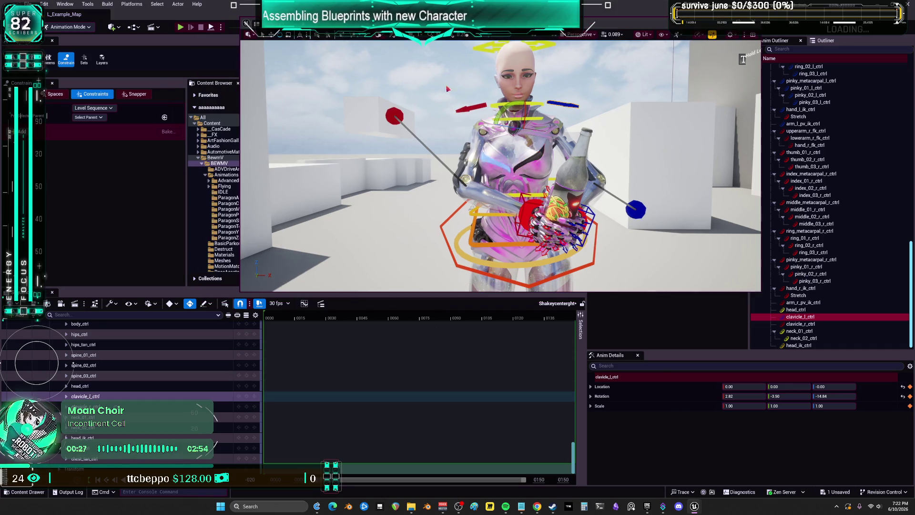
{"action": "scroll", "coordinate": [277, 333], "scroll_direction": "up", "scroll_amount": 10}
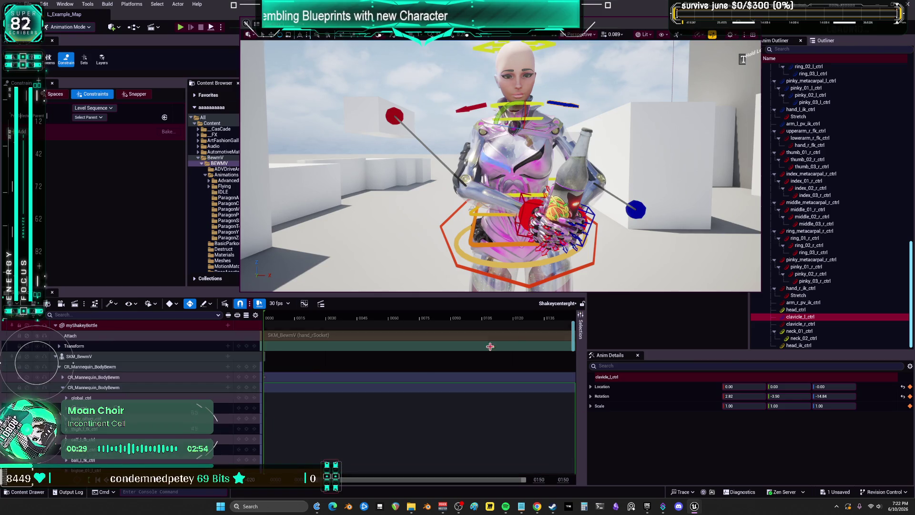
{"action": "left_click_drag", "start_coordinate": [276, 321], "coordinate": [263, 321]}
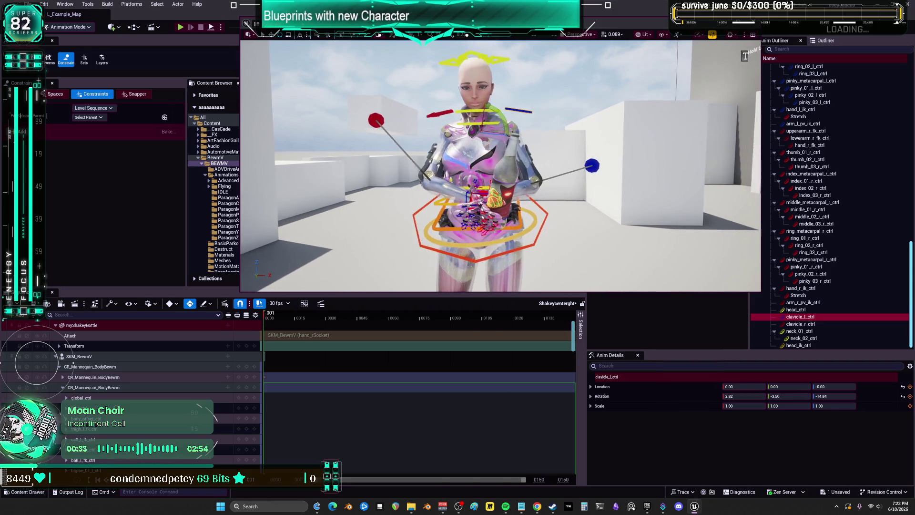
{"action": "left_click", "coordinate": [472, 205]}
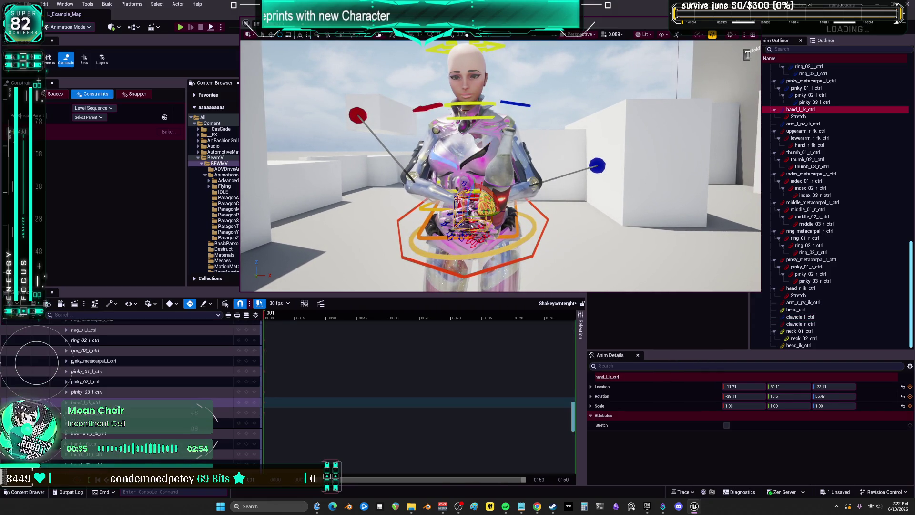
Return the sequence to frame 0000 and reposition the left hand up, right, then down.
{"action": "left_click_drag", "start_coordinate": [266, 320], "coordinate": [266, 320]}
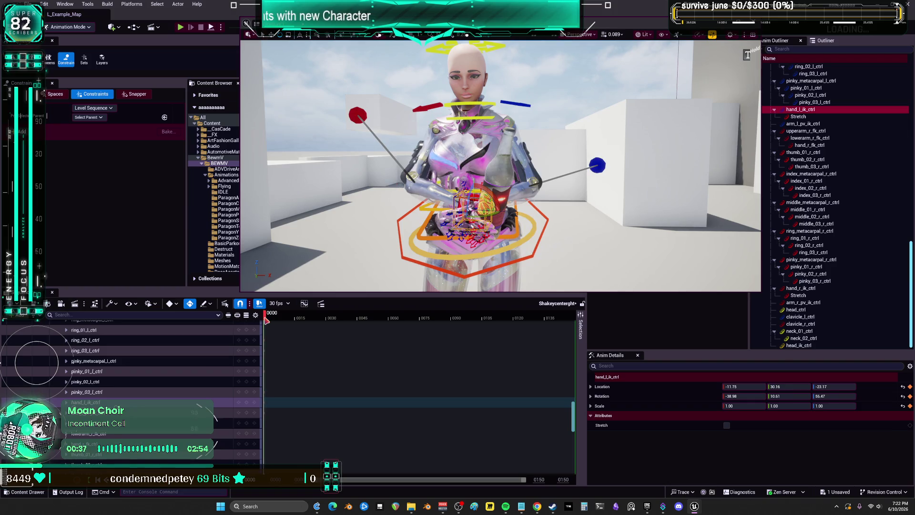
{"action": "key", "text": "w"}
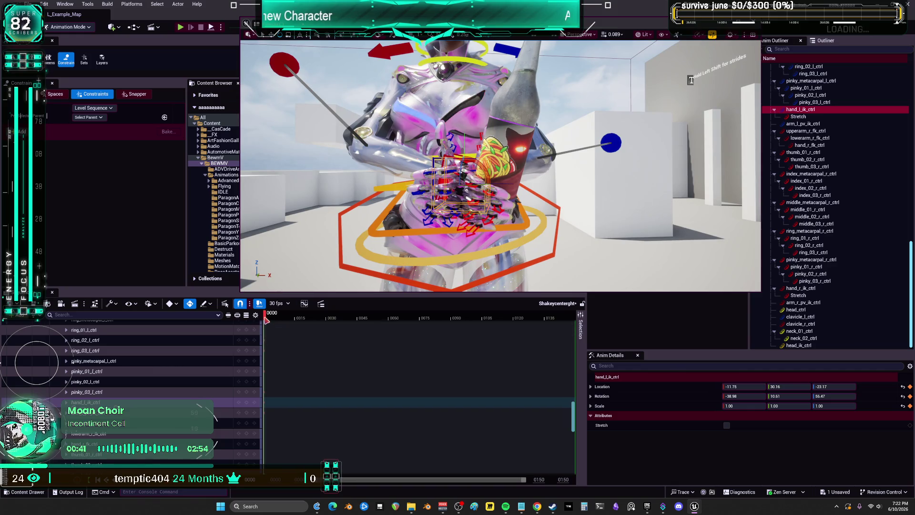
{"action": "left_click", "coordinate": [271, 319]}
{"action": "left_click_drag", "start_coordinate": [271, 320], "coordinate": [265, 324]}
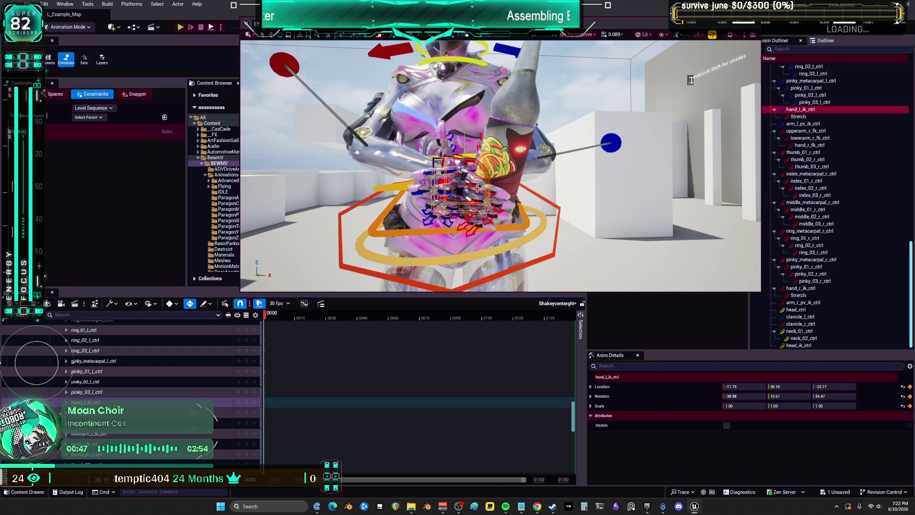
{"action": "left_click_drag", "start_coordinate": [460, 184], "coordinate": [519, 181]}
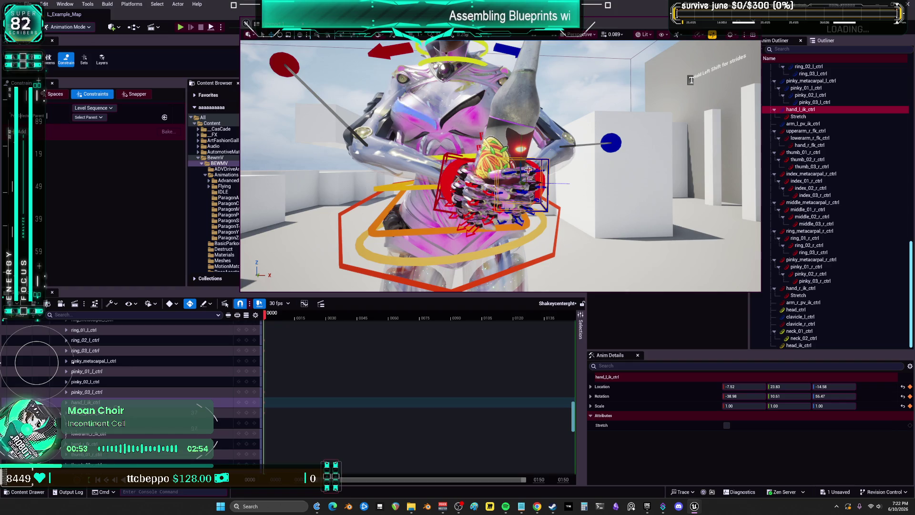
{"action": "left_click_drag", "start_coordinate": [518, 165], "coordinate": [529, 175]}
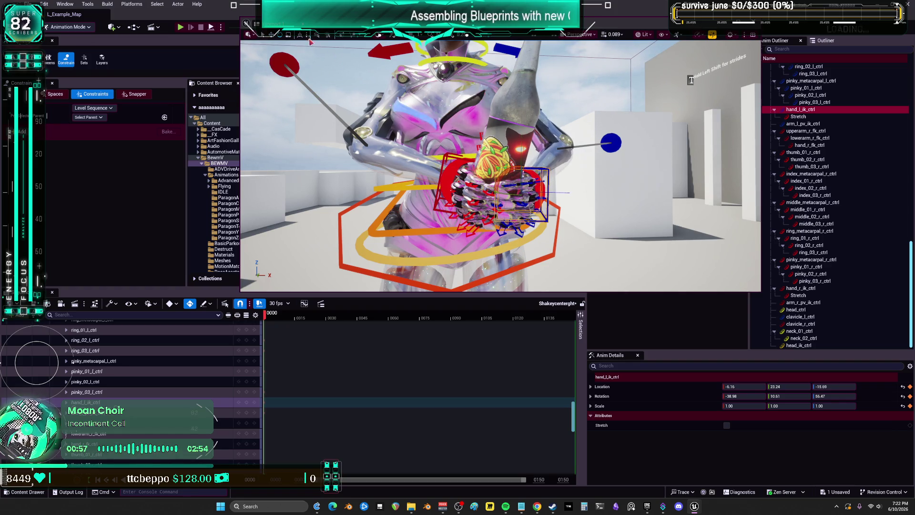
Rotate hand_l_ik_ctrl about 16 degrees and nudge it to -6.12, 23.30, -17.20.
{"action": "mouse_move", "coordinate": [548, 191]}
{"action": "left_mouse_down"}
{"action": "mouse_move", "coordinate": [556, 205]}
{"action": "mouse_move", "coordinate": [522, 187]}
{"action": "mouse_move", "coordinate": [533, 180]}
{"action": "left_mouse_up"}
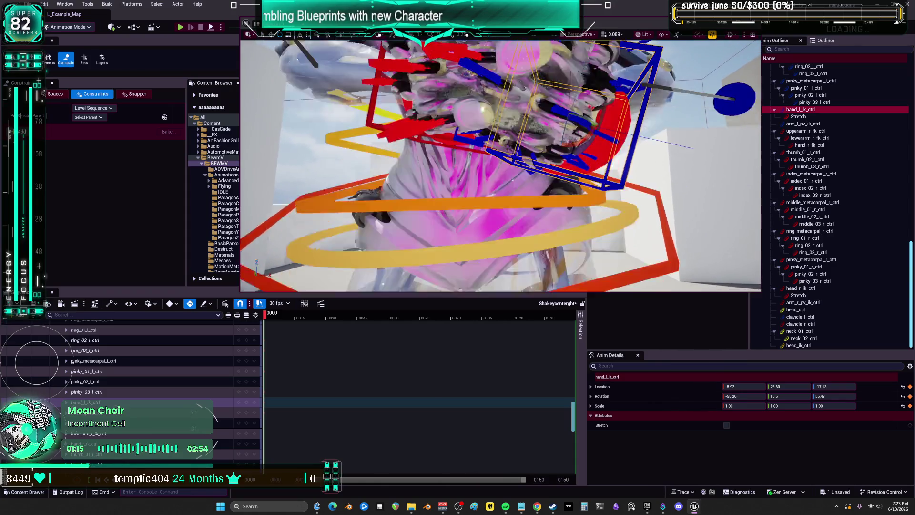
{"action": "key", "text": "g"}
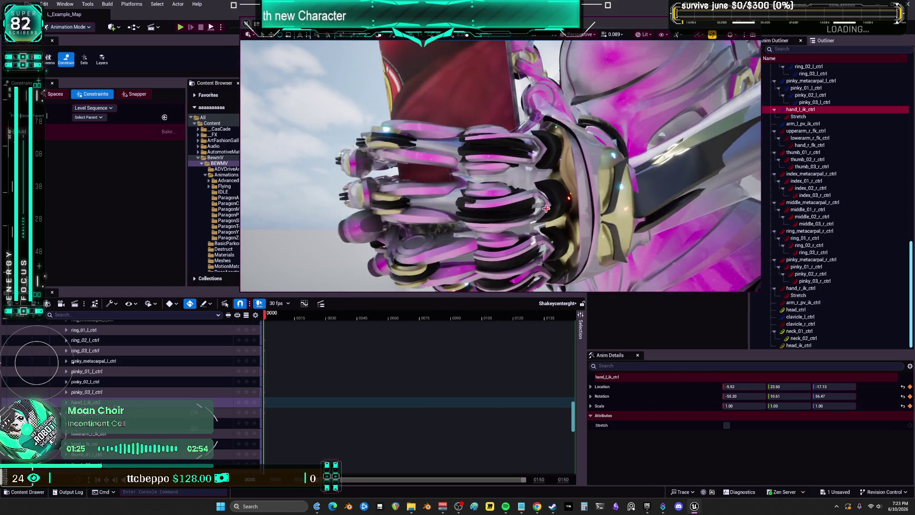
{"action": "key", "text": "g"}
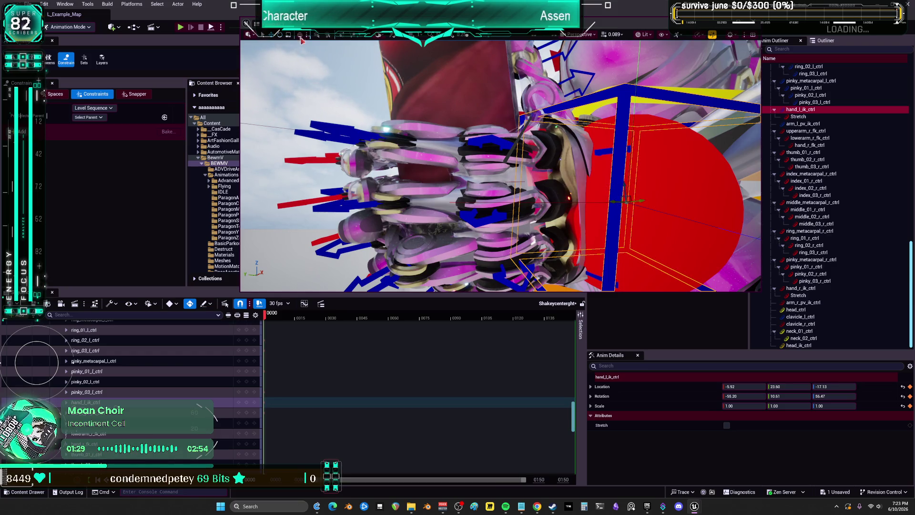
{"action": "mouse_move", "coordinate": [613, 203]}
{"action": "left_mouse_down"}
{"action": "mouse_move", "coordinate": [583, 183]}
{"action": "mouse_move", "coordinate": [601, 171]}
{"action": "mouse_move", "coordinate": [548, 200]}
{"action": "mouse_move", "coordinate": [450, 174]}
{"action": "left_mouse_up"}
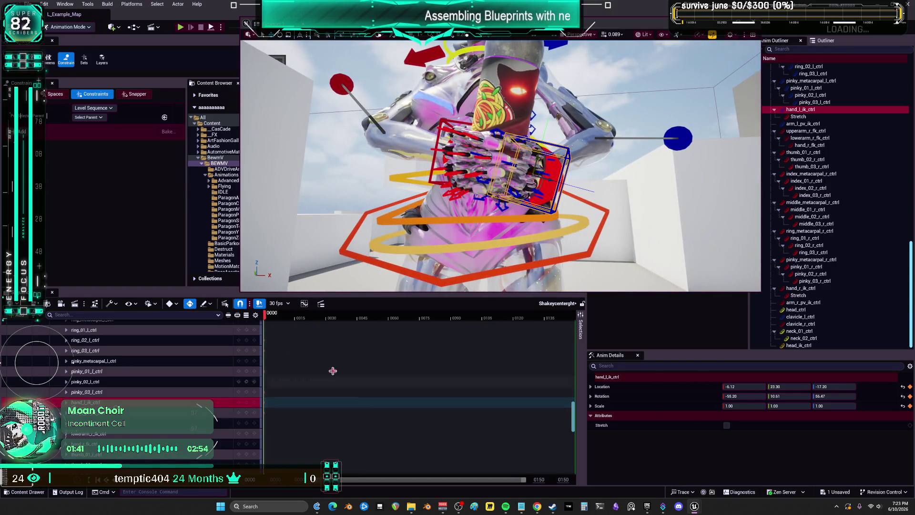
{"action": "scroll", "coordinate": [571, 421], "scroll_direction": "up", "scroll_amount": 10}
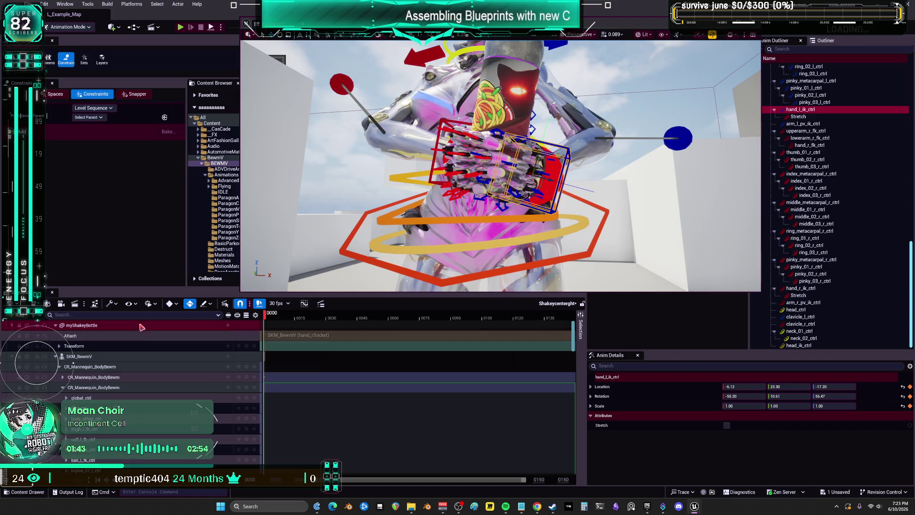
Bake the SKM_BewmV track's pose into a new Anim_ShakeyDownRight sequence in BEWMV and export it.
{"action": "left_click", "coordinate": [29, 4]}
{"action": "left_click", "coordinate": [540, 396]}
{"action": "scroll", "coordinate": [540, 395], "scroll_direction": "down", "scroll_amount": 10}
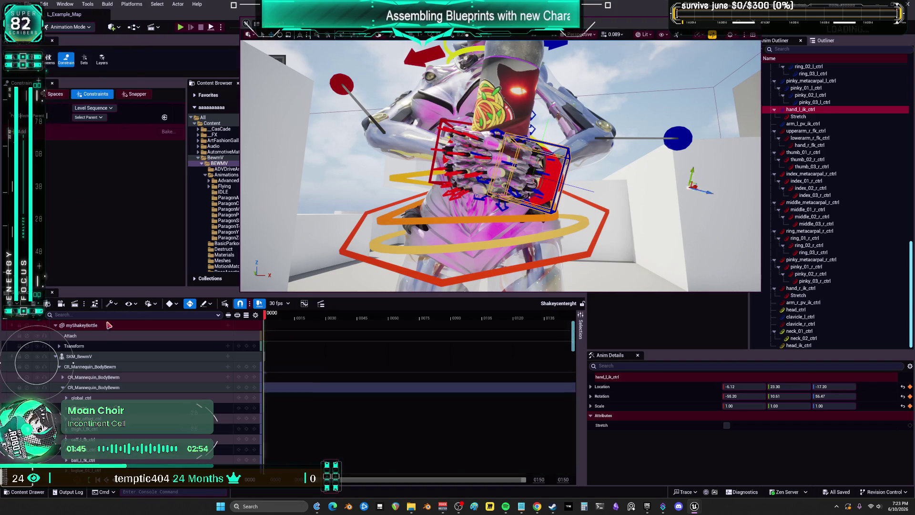
{"action": "scroll", "coordinate": [191, 372], "scroll_direction": "up", "scroll_amount": 10}
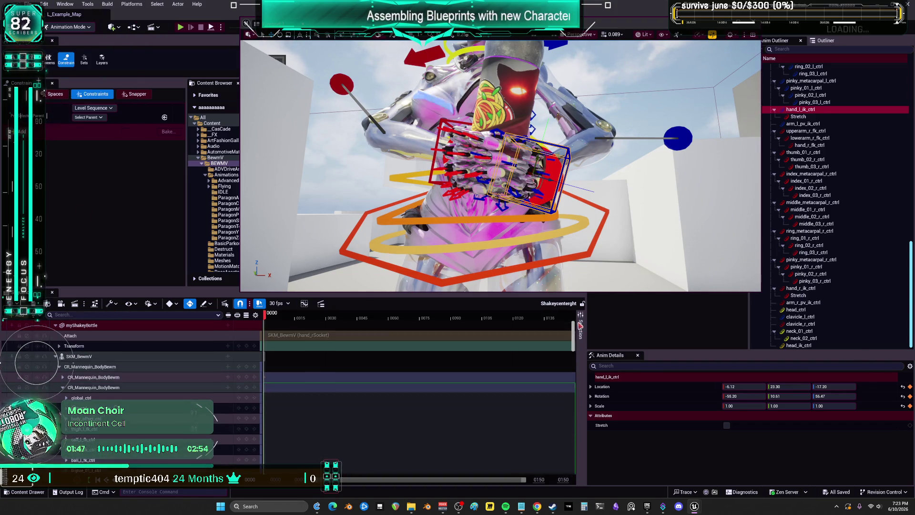
{"action": "right_click", "coordinate": [85, 358]}
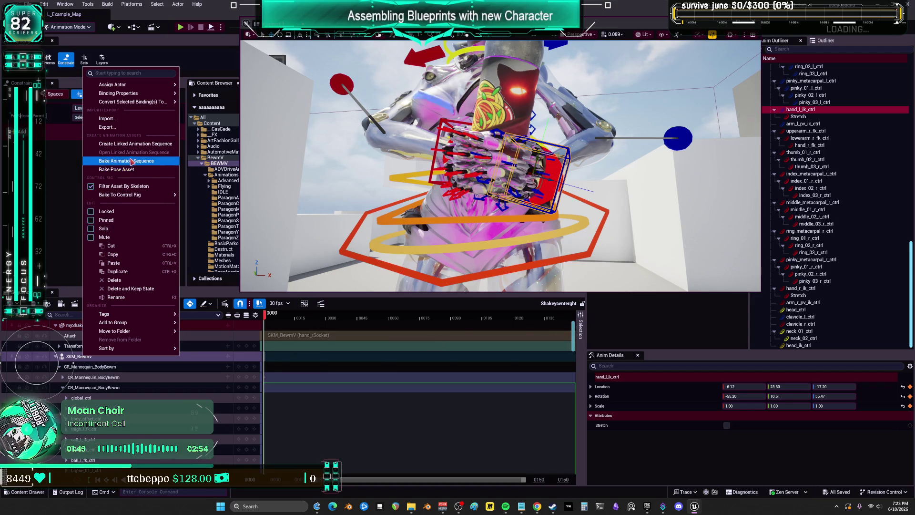
{"action": "left_click", "coordinate": [129, 161]}
{"action": "type", "text": "Anim_ShakeyDownRight"}
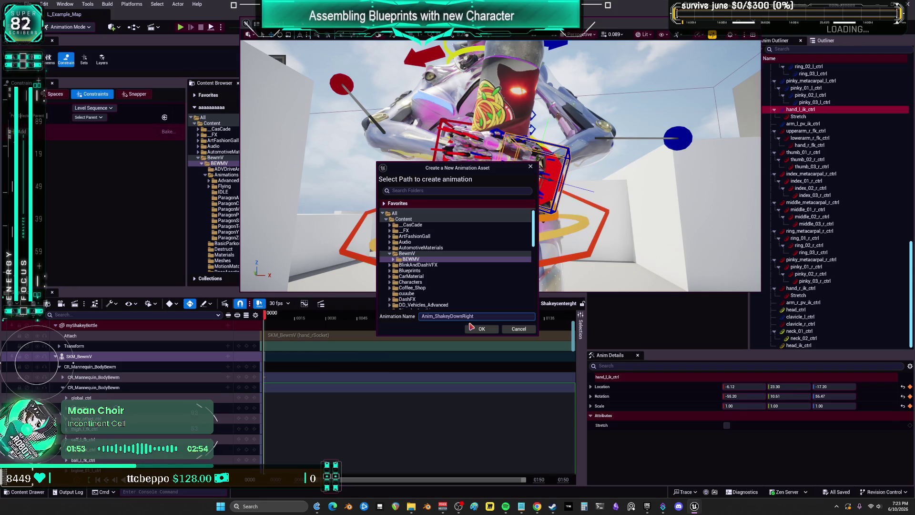
{"action": "left_click", "coordinate": [482, 328]}
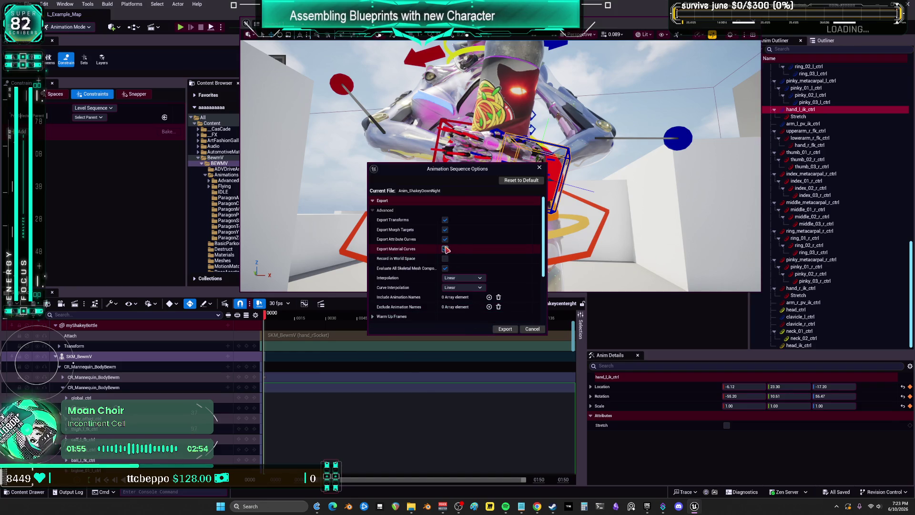
{"action": "left_click", "coordinate": [505, 329]}
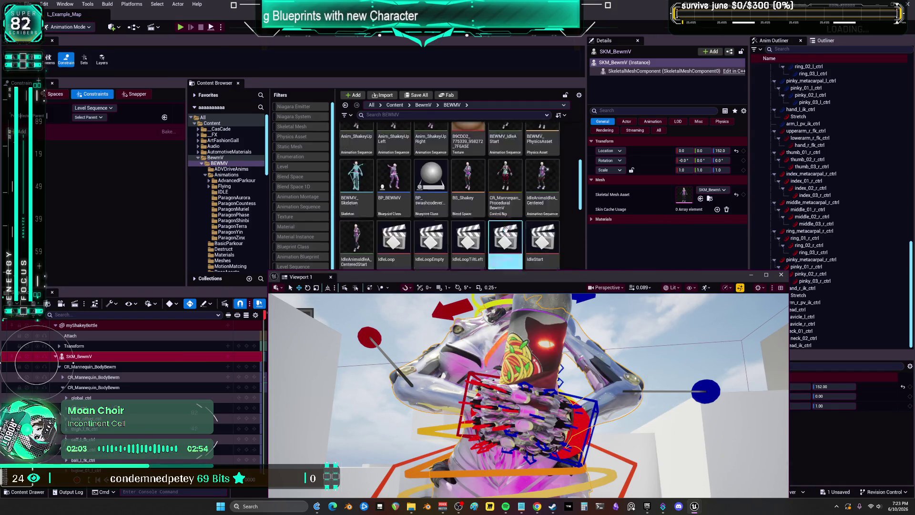
Open BS_Shakey and drop Anim_Shakey_DownLeft and Anim_Shakey_DownRight onto its blend grid.
{"action": "double_click", "coordinate": [467, 167]}
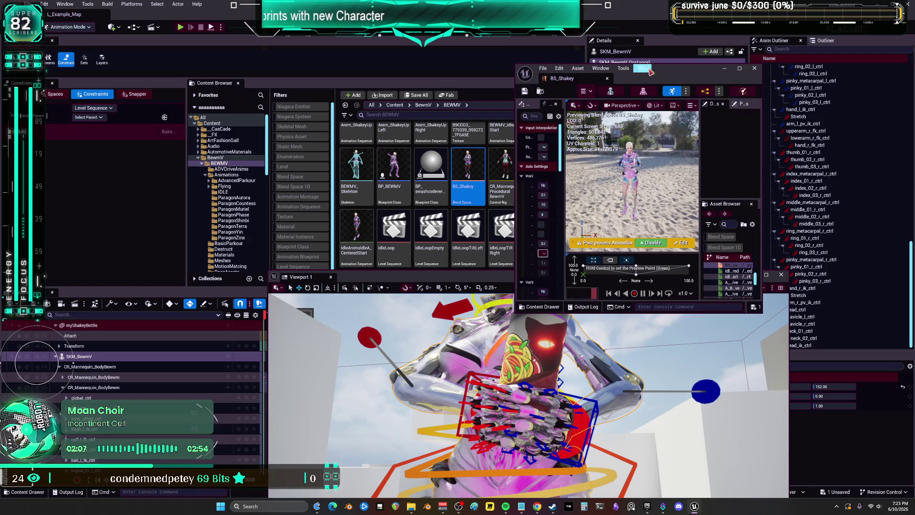
{"action": "mouse_move", "coordinate": [632, 14]}
{"action": "left_mouse_down"}
{"action": "mouse_move", "coordinate": [632, 82]}
{"action": "mouse_move", "coordinate": [703, 82]}
{"action": "left_mouse_up"}
{"action": "scroll", "coordinate": [426, 232], "scroll_direction": "up", "scroll_amount": 2}
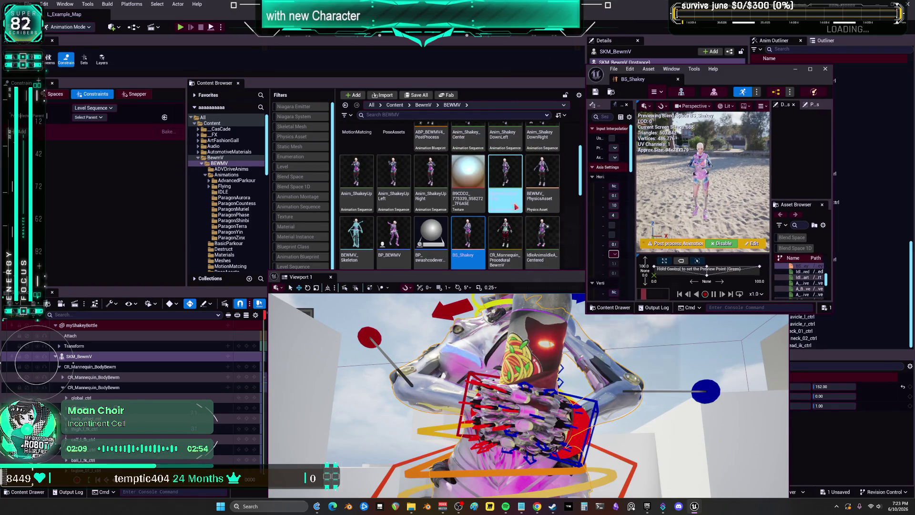
{"action": "right_click", "coordinate": [425, 232]}
{"action": "key", "text": "Escape"}
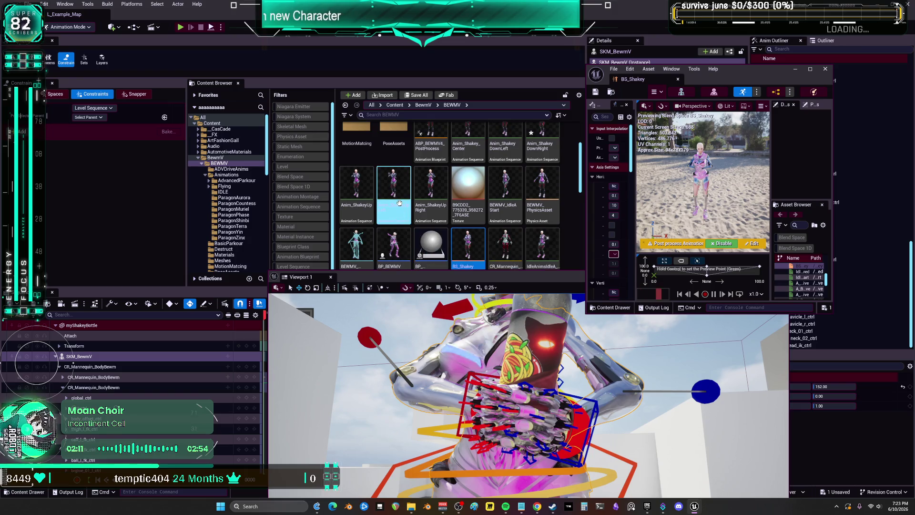
{"action": "scroll", "coordinate": [505, 143], "scroll_direction": "up", "scroll_amount": 1}
{"action": "left_click_drag", "start_coordinate": [510, 139], "coordinate": [654, 282]}
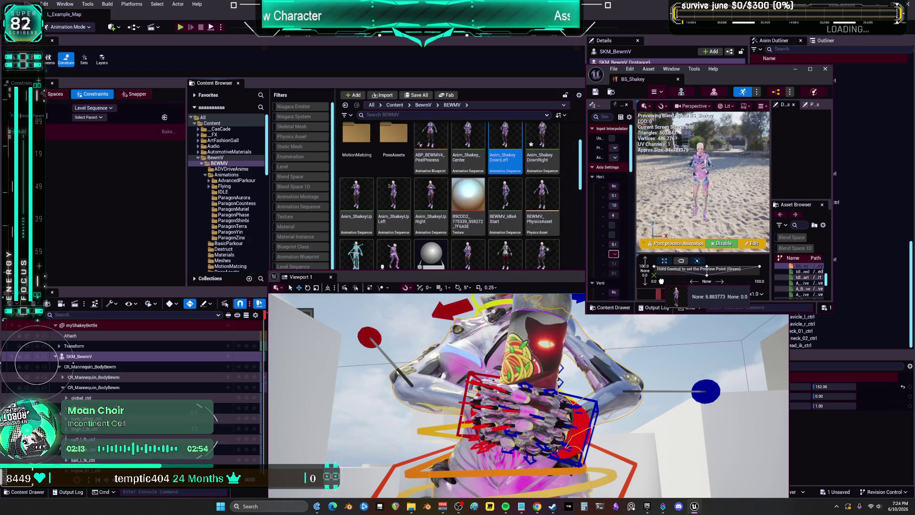
{"action": "left_click_drag", "start_coordinate": [542, 143], "coordinate": [749, 273]}
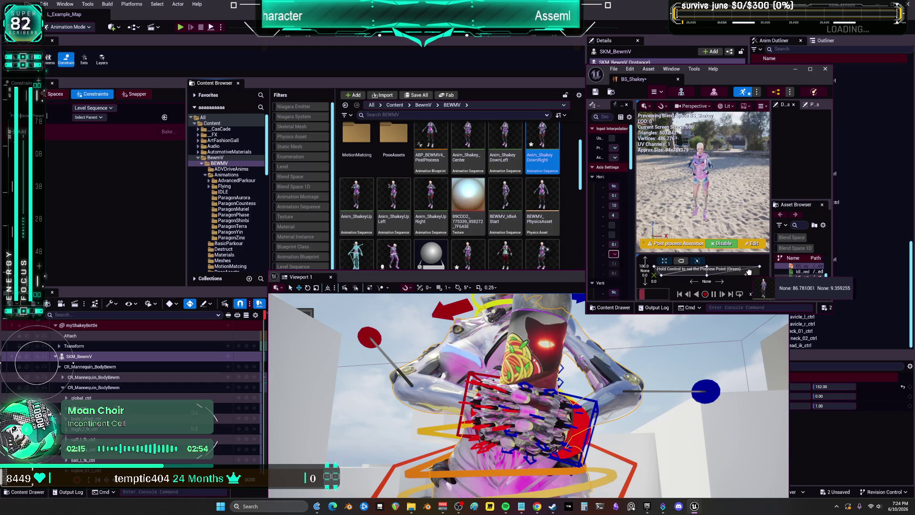
Place DownRight at the grid's bottom-right corner and DownLeft at the bottom-left corner.
{"action": "left_click", "coordinate": [812, 70]}
{"action": "left_click_drag", "start_coordinate": [629, 440], "coordinate": [675, 459]}
{"action": "left_click_drag", "start_coordinate": [230, 458], "coordinate": [200, 459]}
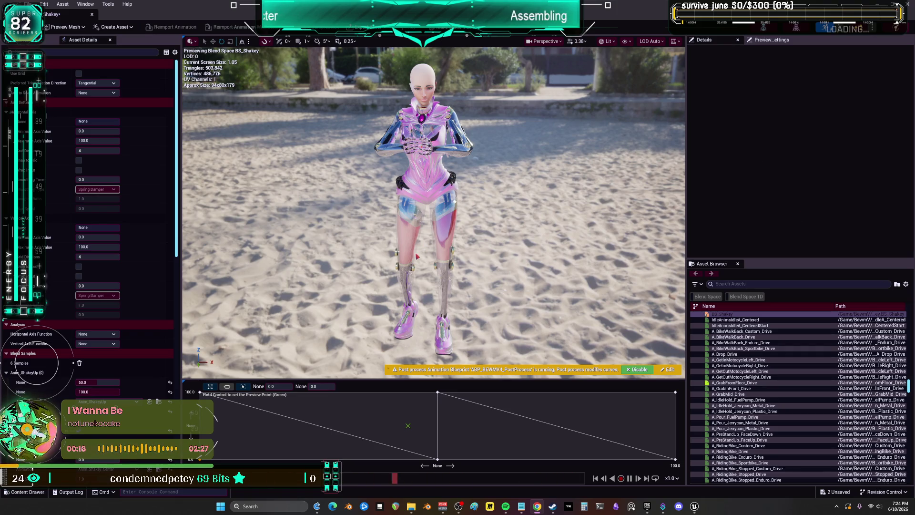
{"action": "left_click_drag", "start_coordinate": [460, 379], "coordinate": [460, 279]}
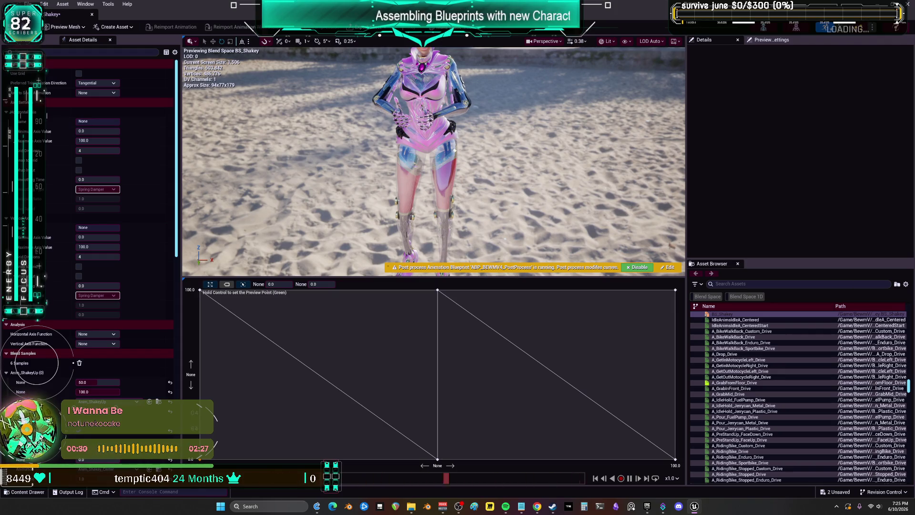
{"action": "double_click", "coordinate": [254, 7]}
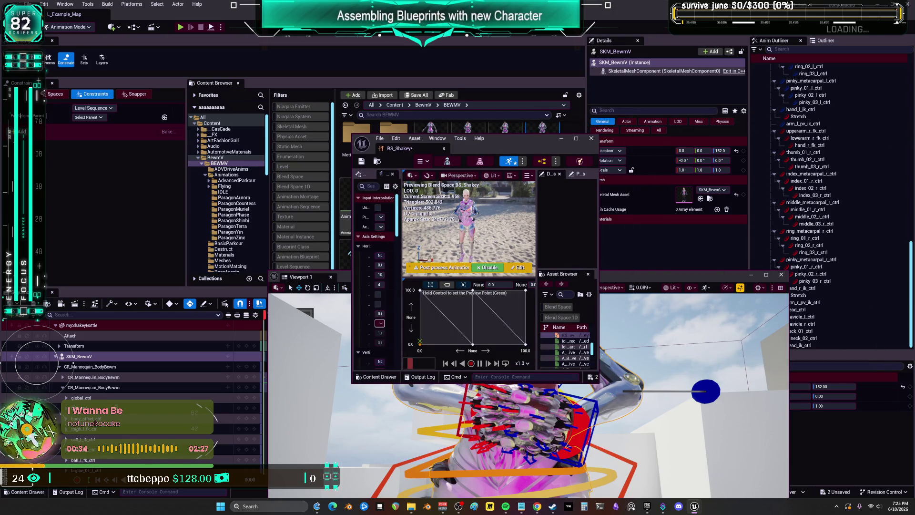
Hide the blend space window, maximize the viewport, and undo a trial bottle rotation.
{"action": "left_click", "coordinate": [561, 138]}
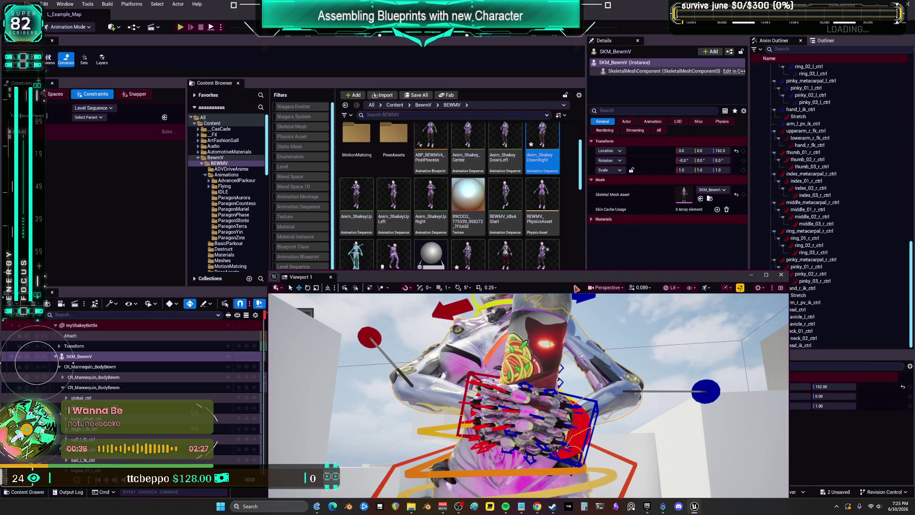
{"action": "double_click", "coordinate": [575, 281]}
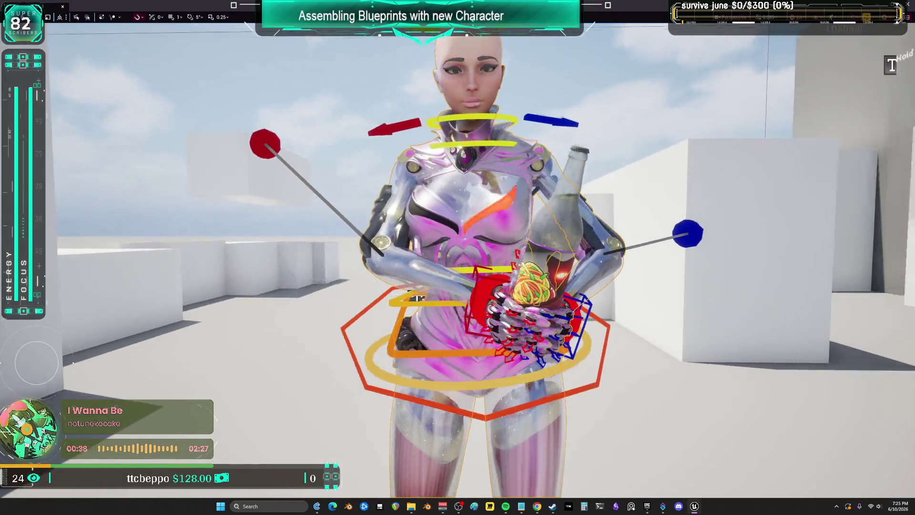
{"action": "scroll", "coordinate": [417, 298], "scroll_direction": "up", "scroll_amount": 8}
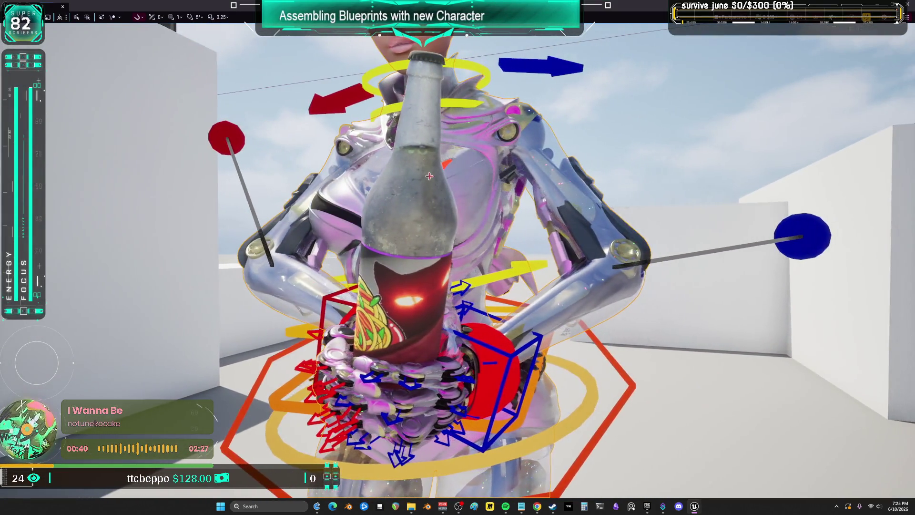
{"action": "mouse_move", "coordinate": [430, 176]}
{"action": "left_mouse_down"}
{"action": "mouse_move", "coordinate": [411, 232]}
{"action": "mouse_move", "coordinate": [396, 236]}
{"action": "mouse_move", "coordinate": [416, 236]}
{"action": "mouse_move", "coordinate": [400, 229]}
{"action": "mouse_move", "coordinate": [403, 238]}
{"action": "left_mouse_up"}
{"action": "key", "text": "ctrl+z"}
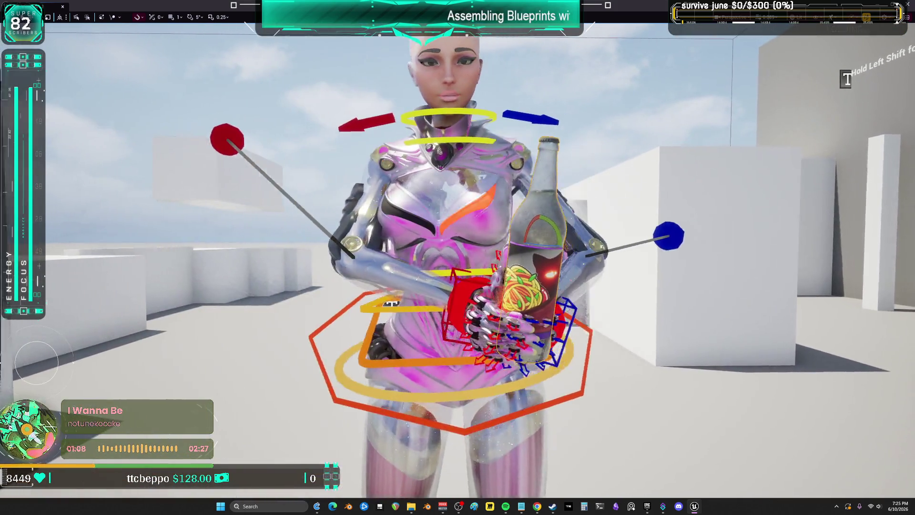
{"action": "key", "text": "ctrl+z"}
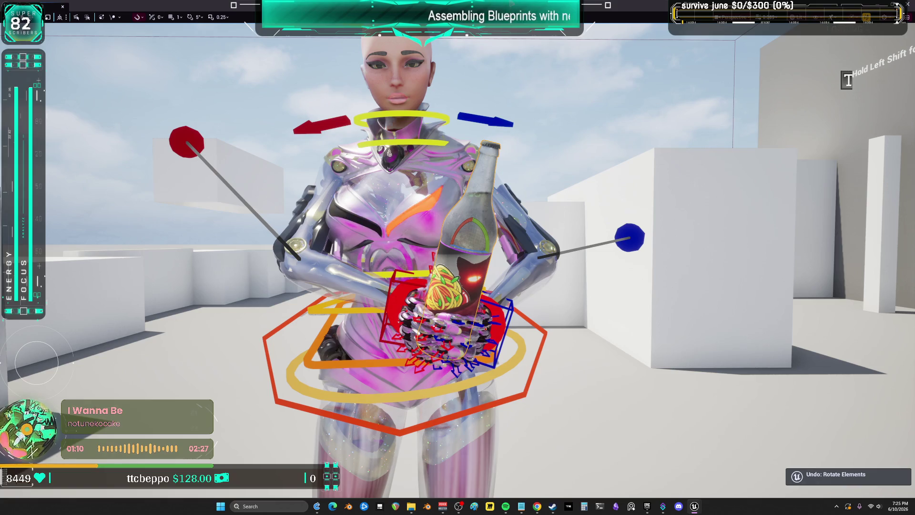
Exit the fullscreen viewport and scroll the Content Browser to the Shakey pose sequences.
{"action": "key", "text": "F11"}
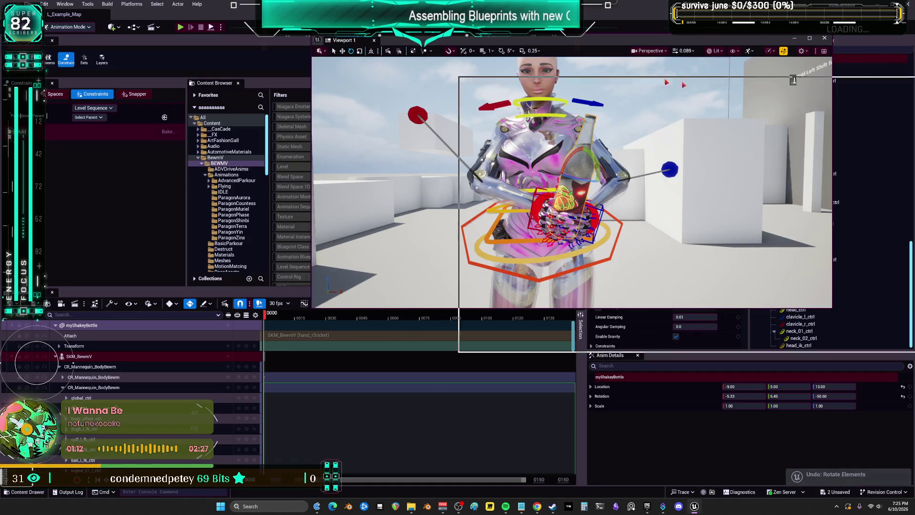
{"action": "scroll", "coordinate": [477, 215], "scroll_direction": "down", "scroll_amount": 4}
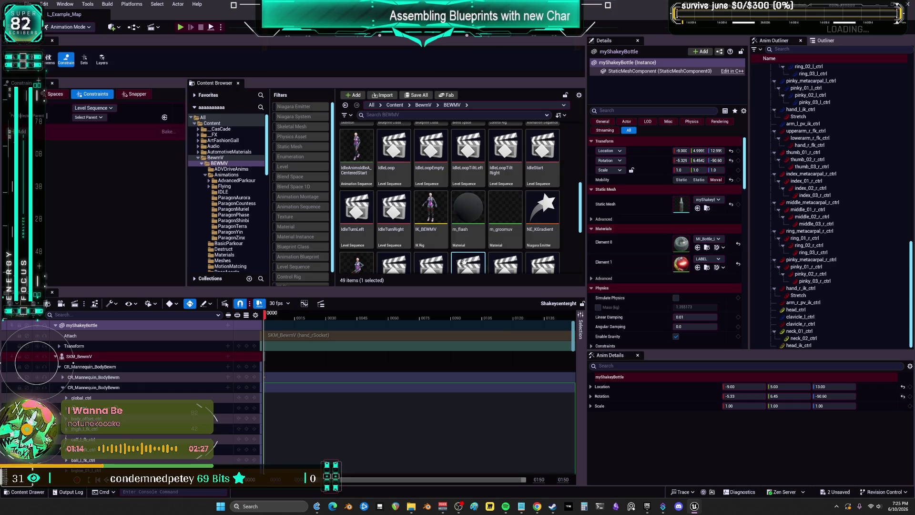
{"action": "scroll", "coordinate": [497, 227], "scroll_direction": "down", "scroll_amount": 4}
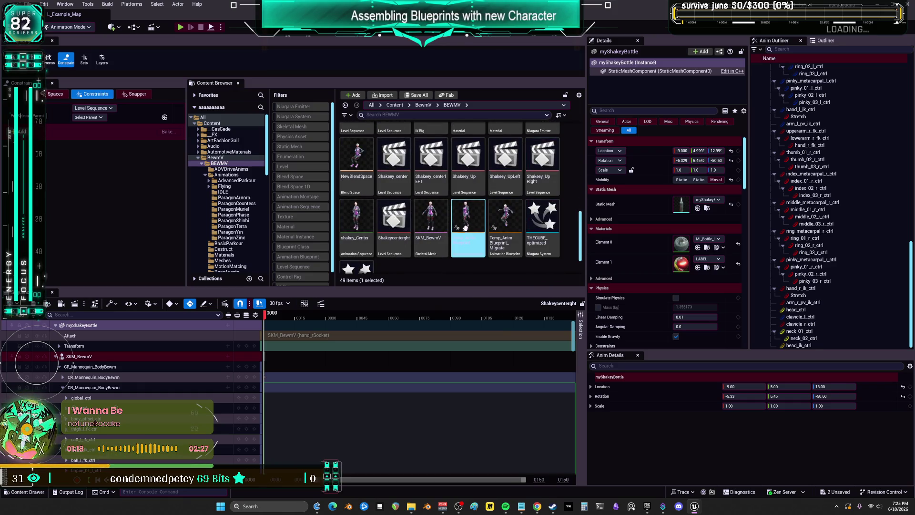
Open the Shakey center-left sequence, step back a frame, and shift the left hand control left.
{"action": "left_click", "coordinate": [420, 231]}
{"action": "left_click", "coordinate": [501, 182]}
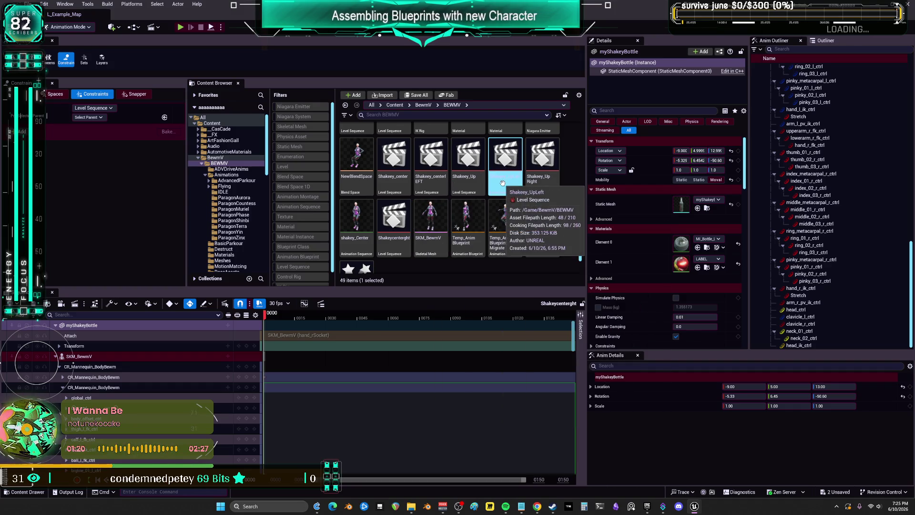
{"action": "double_click", "coordinate": [427, 181]}
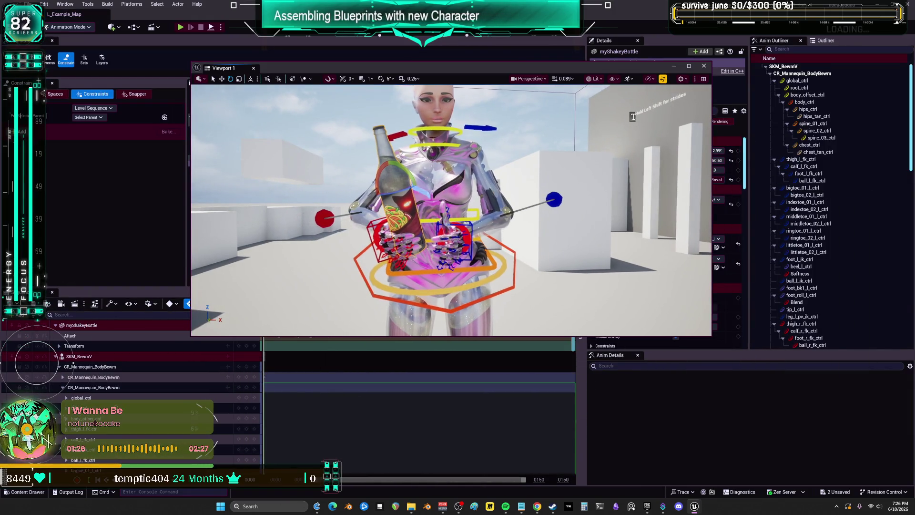
{"action": "scroll", "coordinate": [639, 116], "scroll_direction": "up", "scroll_amount": 4}
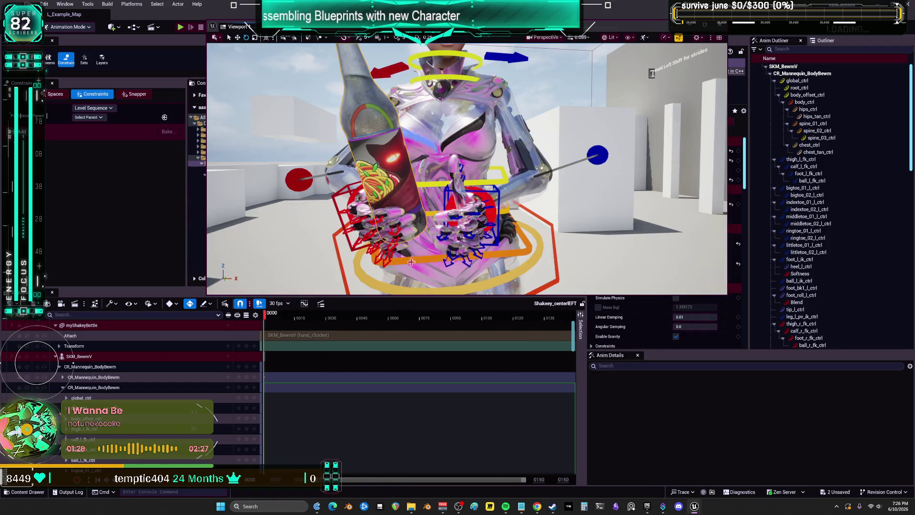
{"action": "key", "text": "Left"}
{"action": "left_click", "coordinate": [499, 198]}
{"action": "left_click_drag", "start_coordinate": [476, 210], "coordinate": [451, 218]}
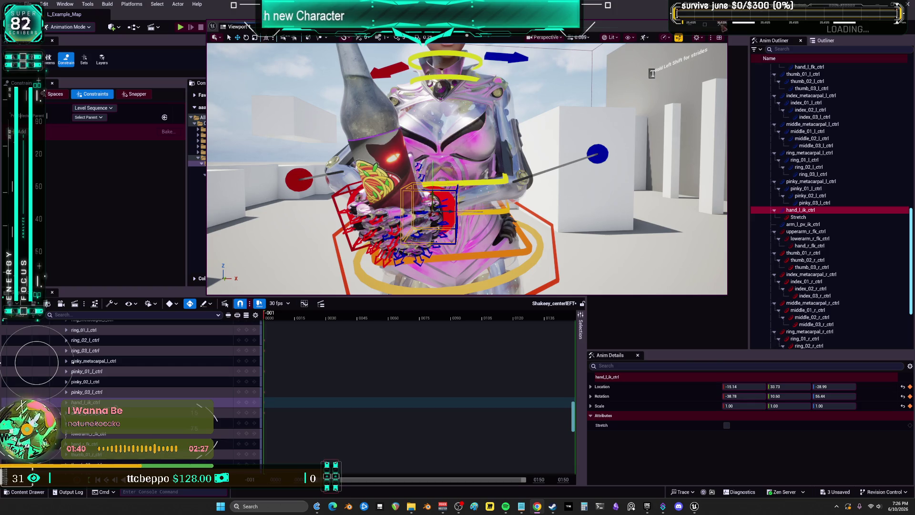
In a fullscreen view framed on the hand, undo the last move and drag the blue control toward the centre.
{"action": "key", "text": "F11"}
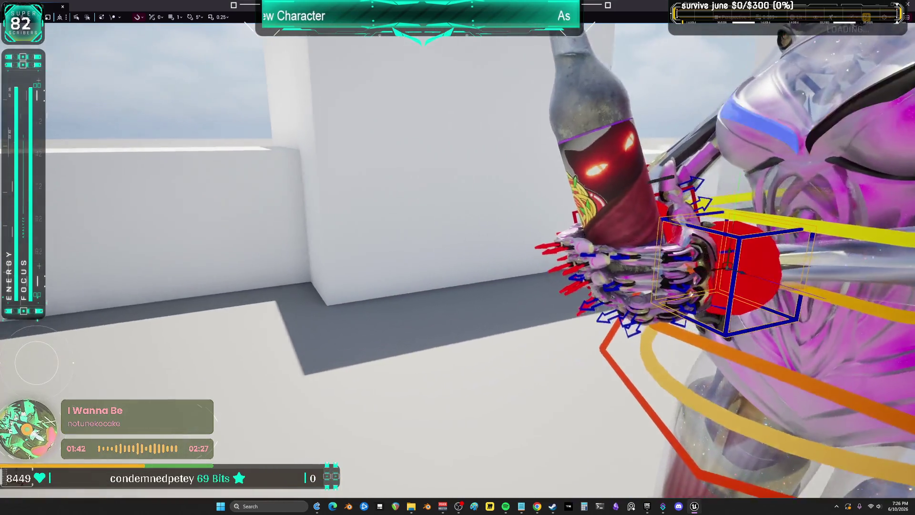
{"action": "key", "text": "f"}
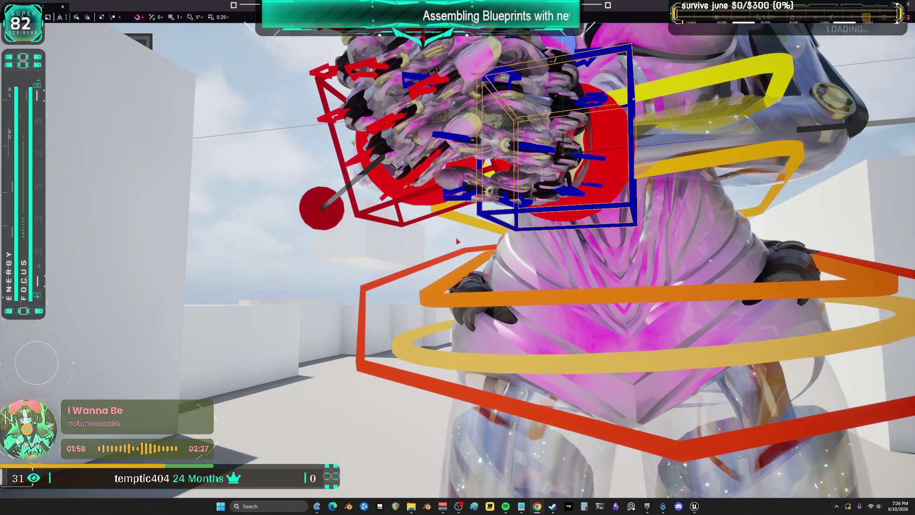
{"action": "mouse_move", "coordinate": [526, 192]}
{"action": "left_mouse_down"}
{"action": "mouse_move", "coordinate": [472, 207]}
{"action": "mouse_move", "coordinate": [614, 240]}
{"action": "mouse_move", "coordinate": [595, 267]}
{"action": "mouse_move", "coordinate": [620, 212]}
{"action": "left_mouse_up"}
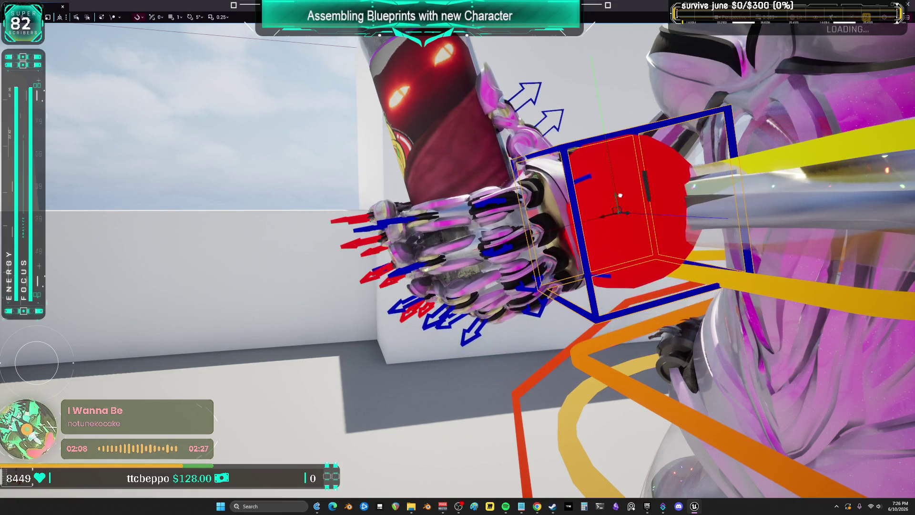
{"action": "key", "text": "f"}
{"action": "left_click_drag", "start_coordinate": [458, 257], "coordinate": [457, 181]}
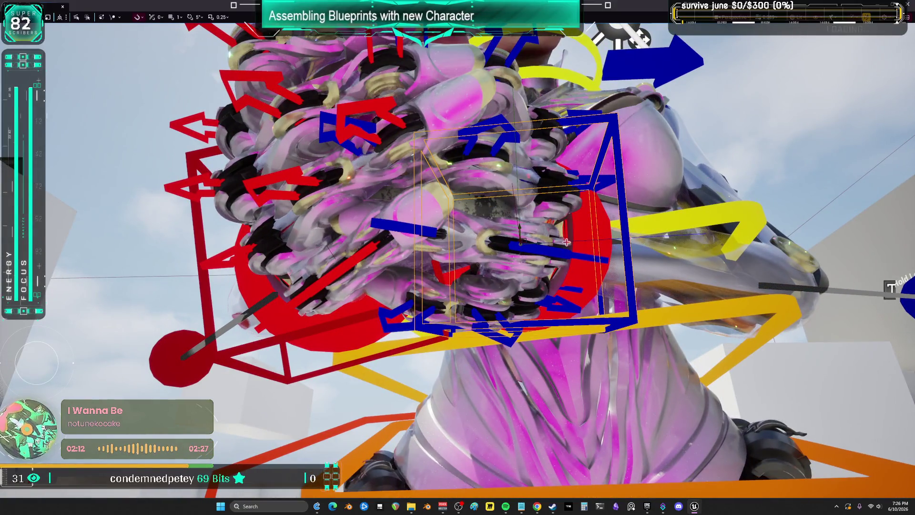
{"action": "key", "text": "ctrl+z"}
{"action": "key", "text": "ctrl+z"}
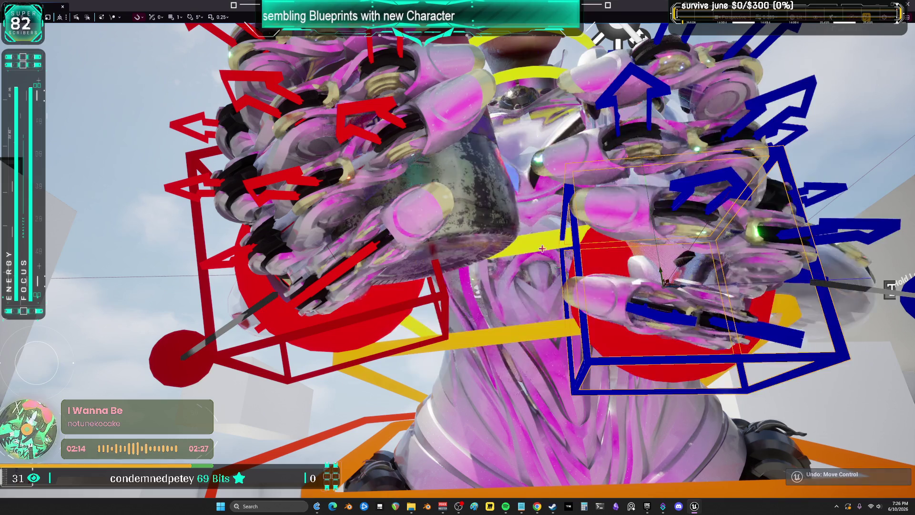
{"action": "mouse_move", "coordinate": [674, 283]}
{"action": "left_mouse_down"}
{"action": "mouse_move", "coordinate": [543, 292]}
{"action": "mouse_move", "coordinate": [531, 257]}
{"action": "left_mouse_up"}
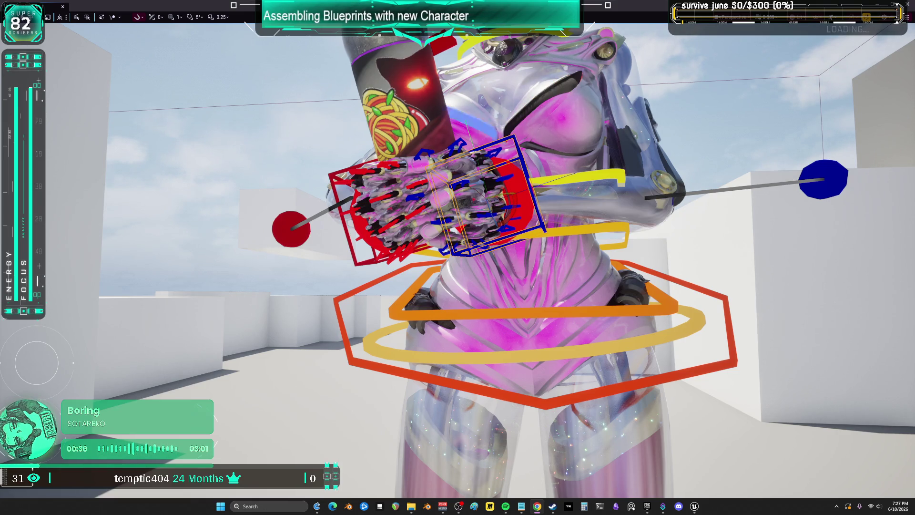
Exit fullscreen and dock the Content Browser on the BEWMV folder's 49 items.
{"action": "key", "text": "w"}
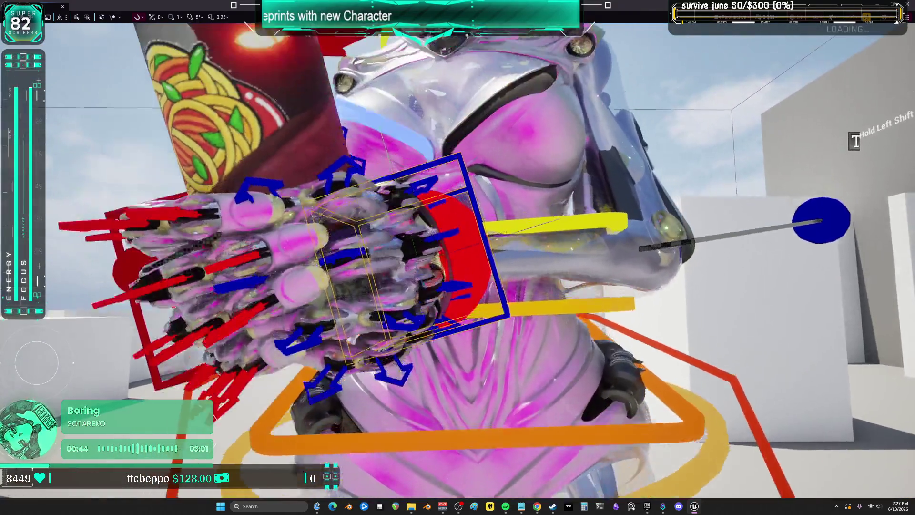
{"action": "key", "text": "F11"}
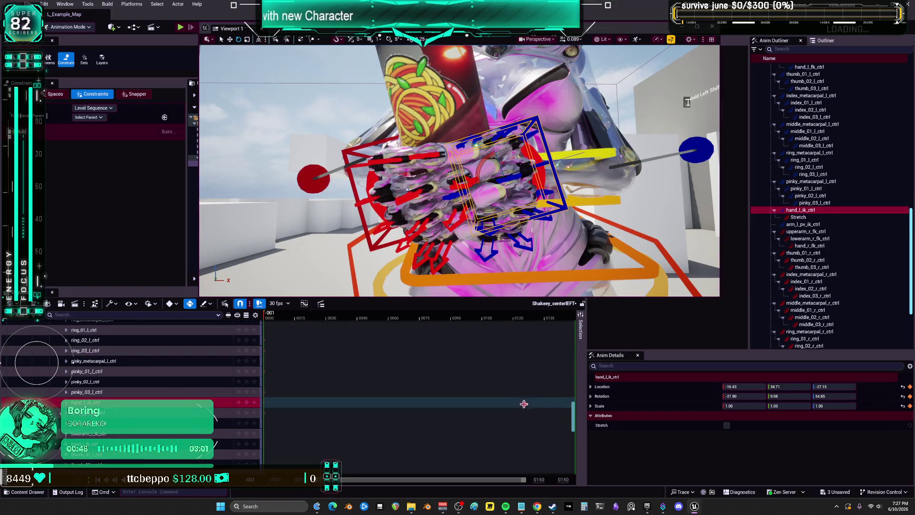
{"action": "left_click_drag", "start_coordinate": [574, 422], "coordinate": [573, 339]}
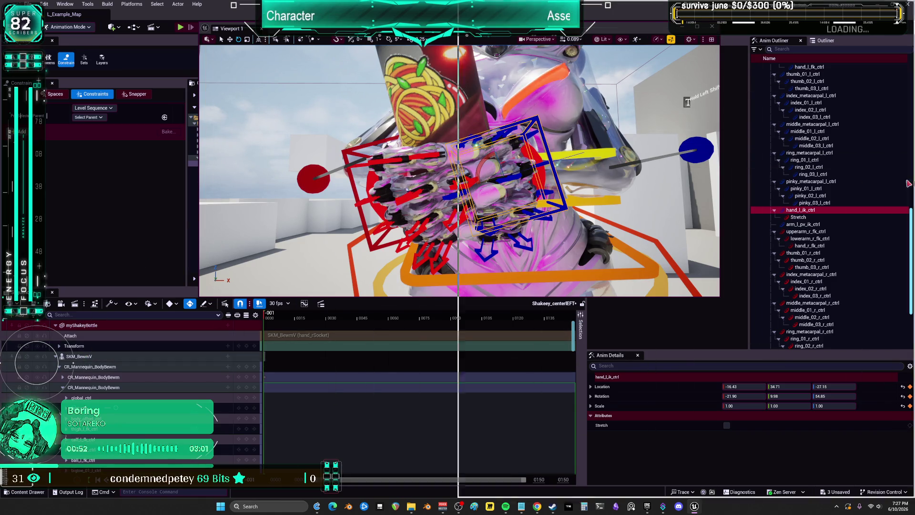
{"action": "key", "text": "ctrl+space"}
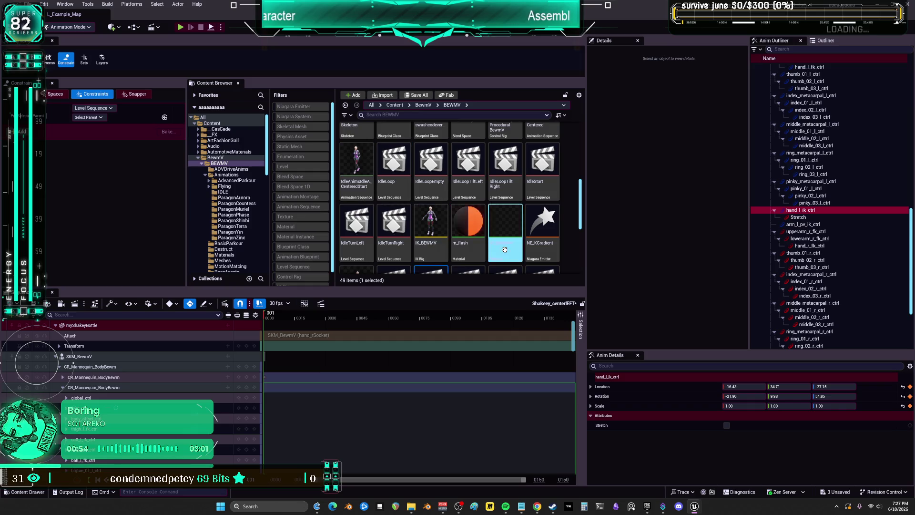
Re-bake the SKM_BewmV pose to Anim_ShakeyDownLeft, replacing the existing asset, and export it.
{"action": "scroll", "coordinate": [501, 238], "scroll_direction": "up", "scroll_amount": 2}
{"action": "left_click", "coordinate": [473, 178]}
{"action": "left_click", "coordinate": [499, 206]}
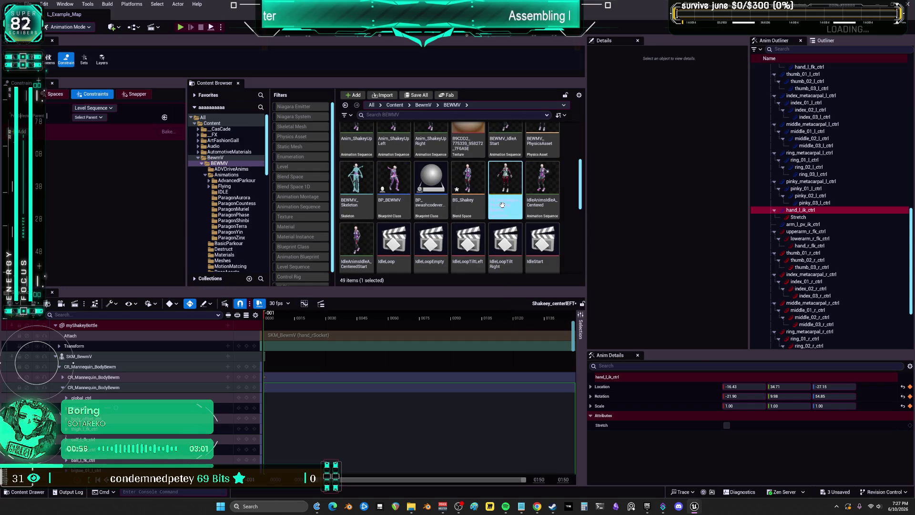
{"action": "scroll", "coordinate": [501, 205], "scroll_direction": "up", "scroll_amount": 2}
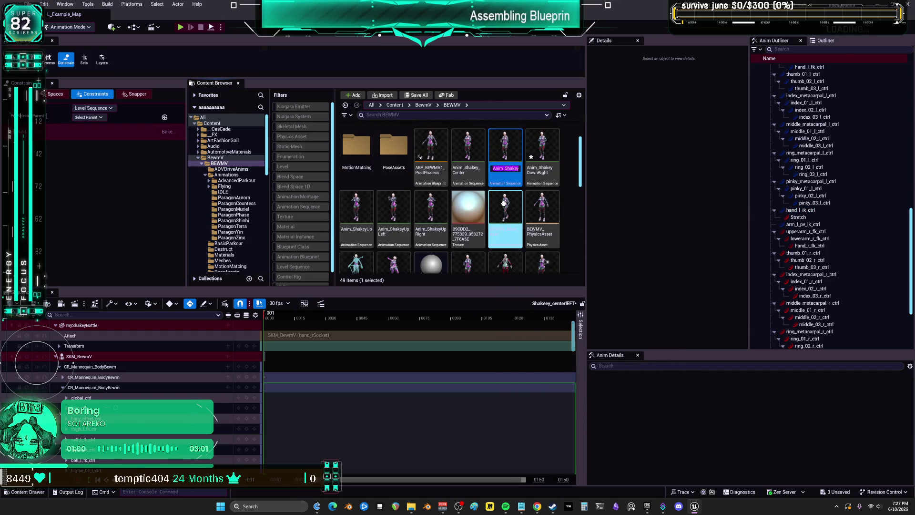
{"action": "left_click", "coordinate": [504, 202]}
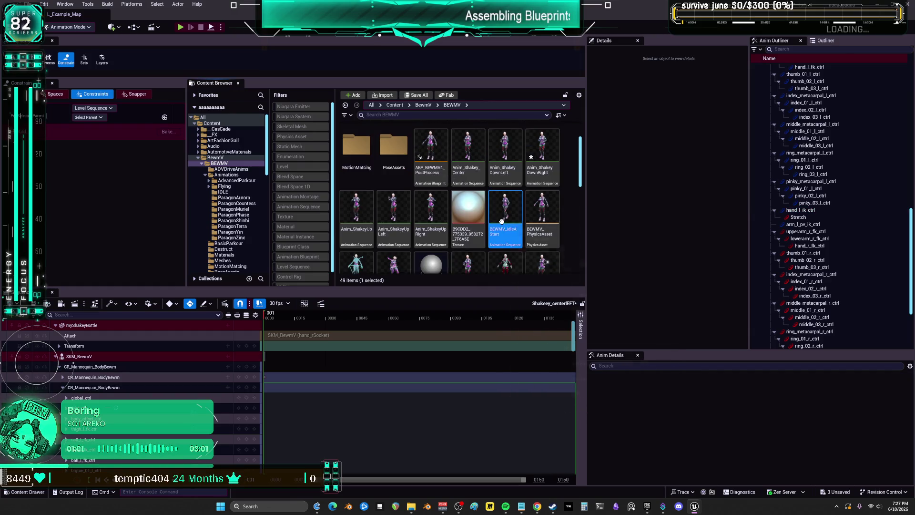
{"action": "right_click", "coordinate": [82, 361]}
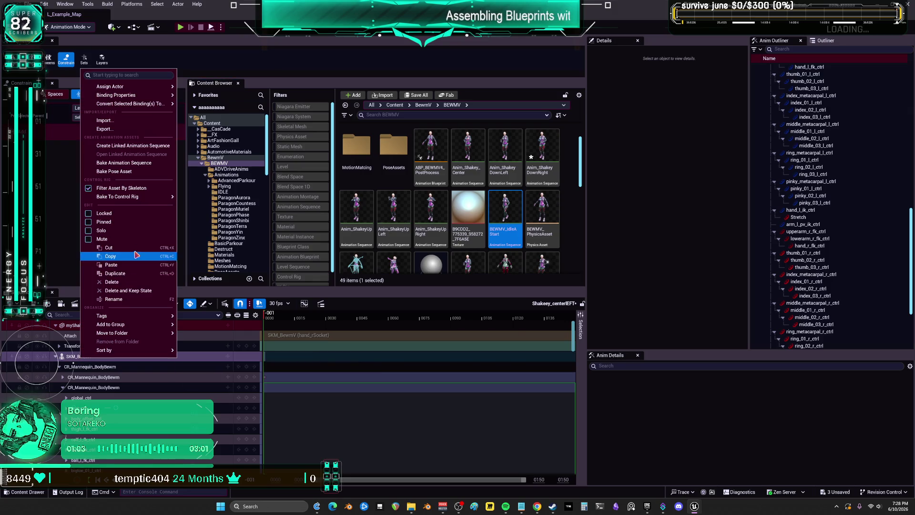
{"action": "left_click", "coordinate": [139, 164]}
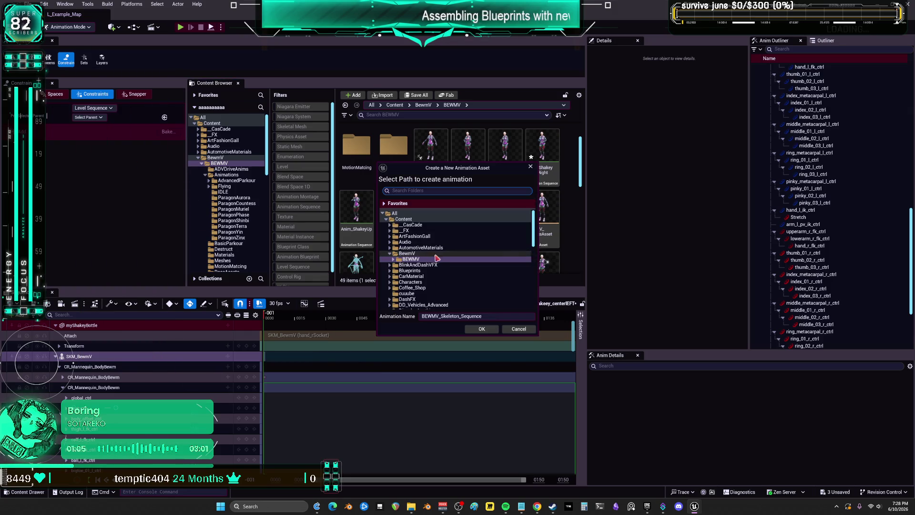
{"action": "left_click", "coordinate": [467, 329]}
{"action": "left_click", "coordinate": [501, 274]}
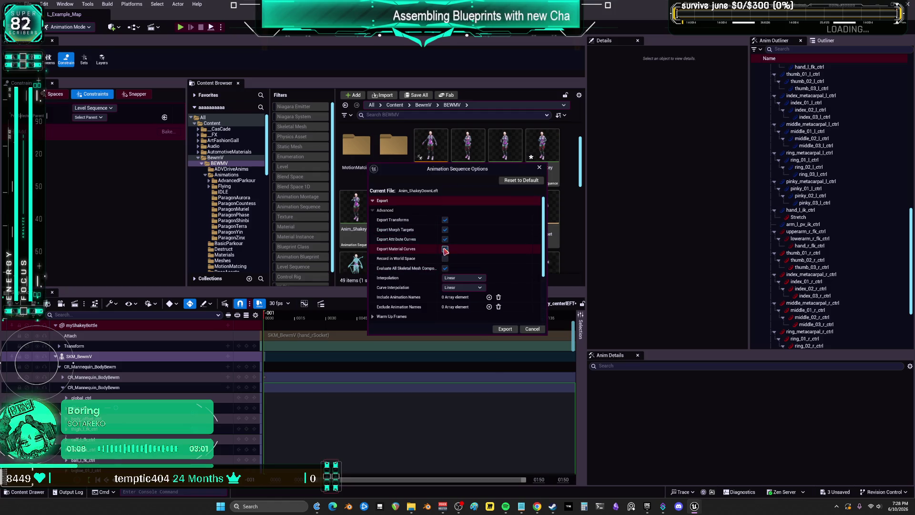
{"action": "left_click", "coordinate": [504, 328]}
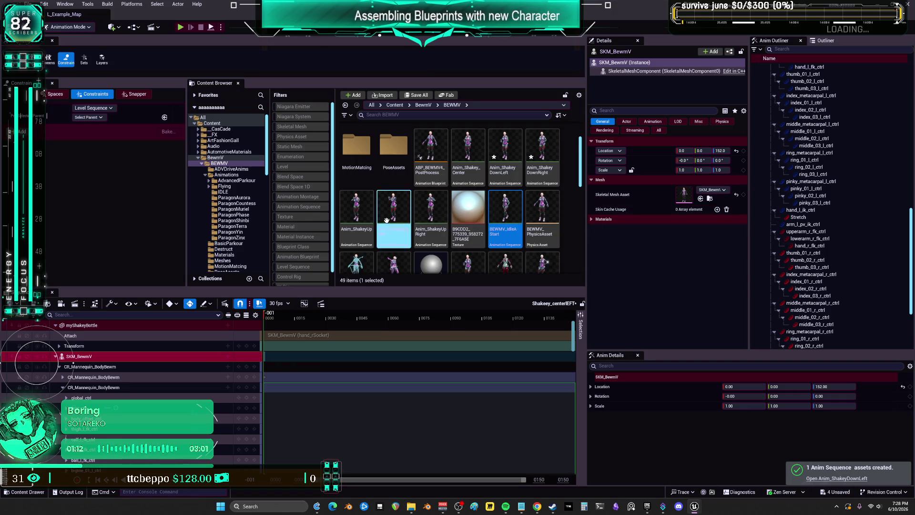
Open the BS_Shakey blend space from the Content Browser.
{"action": "scroll", "coordinate": [386, 220], "scroll_direction": "down", "scroll_amount": 2}
{"action": "left_click", "coordinate": [468, 200]}
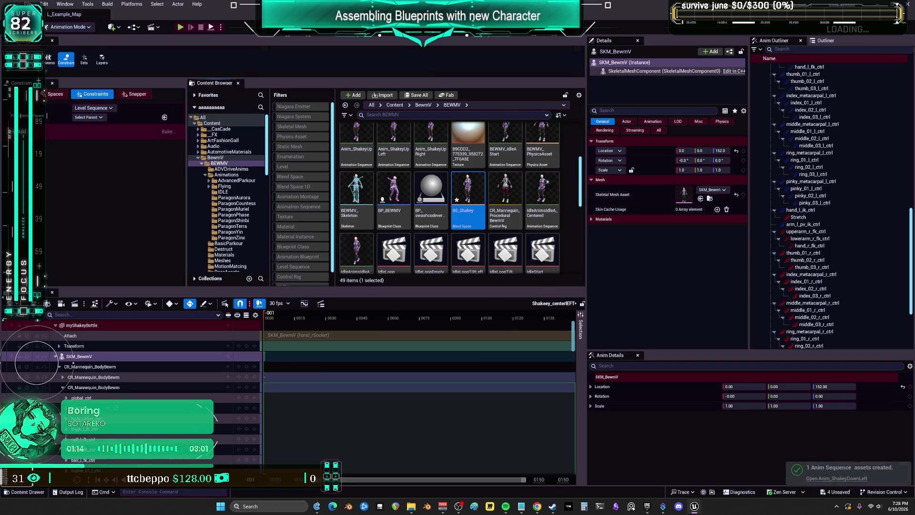
{"action": "double_click", "coordinate": [468, 201]}
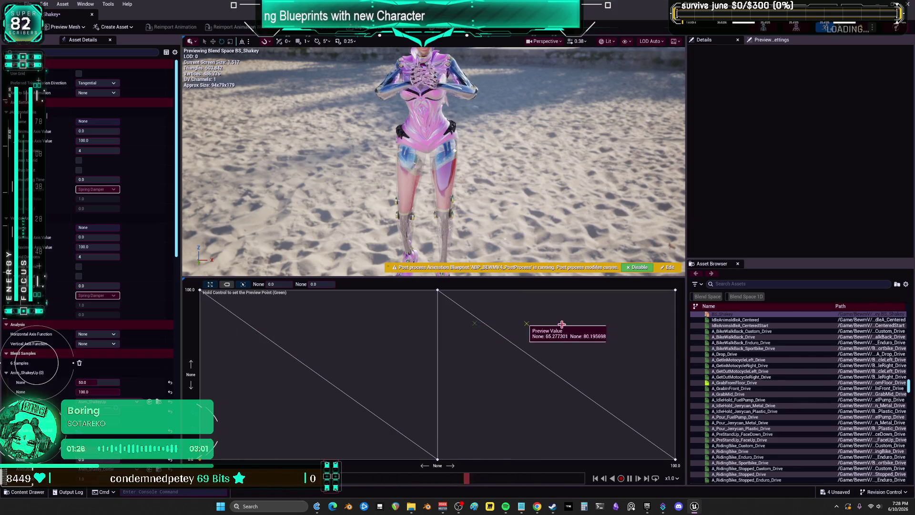
Switch from the blend space preview to the level's floating viewport window.
{"action": "key", "text": "alt+Tab"}
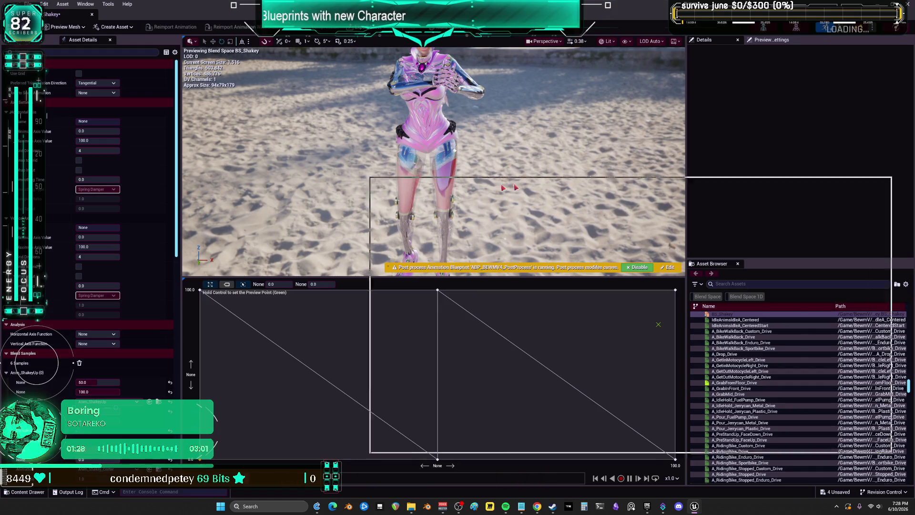
Return to the level editor, moving the floating Viewport 1 window behind it.
{"action": "key", "text": "alt+Tab"}
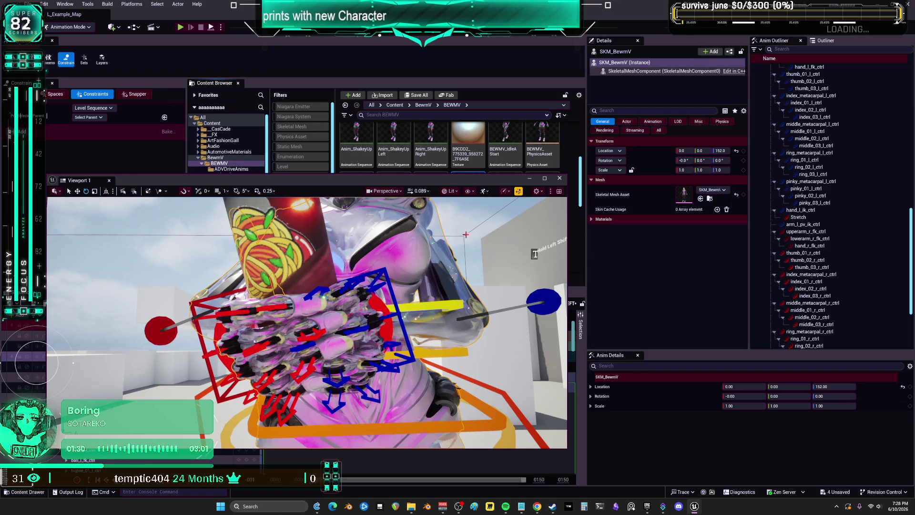
{"action": "left_click_drag", "start_coordinate": [408, 179], "coordinate": [578, 60]}
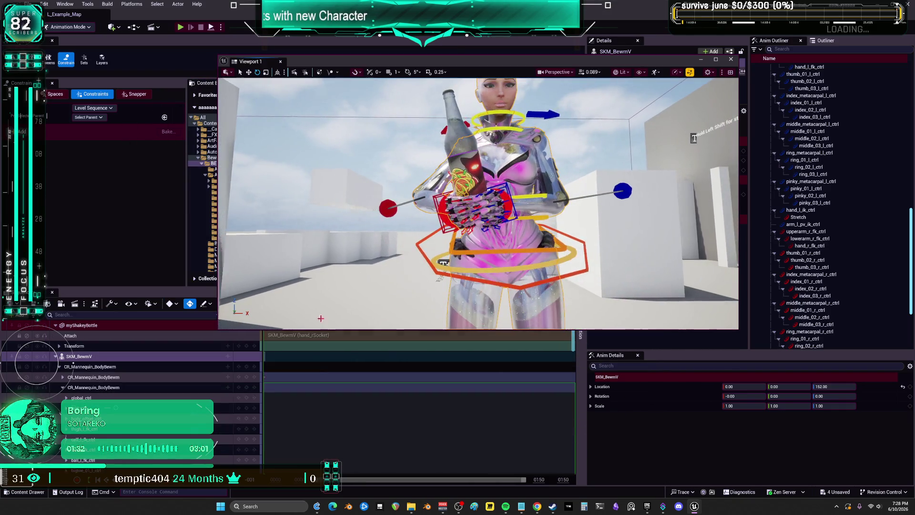
{"action": "key", "text": "alt+Tab"}
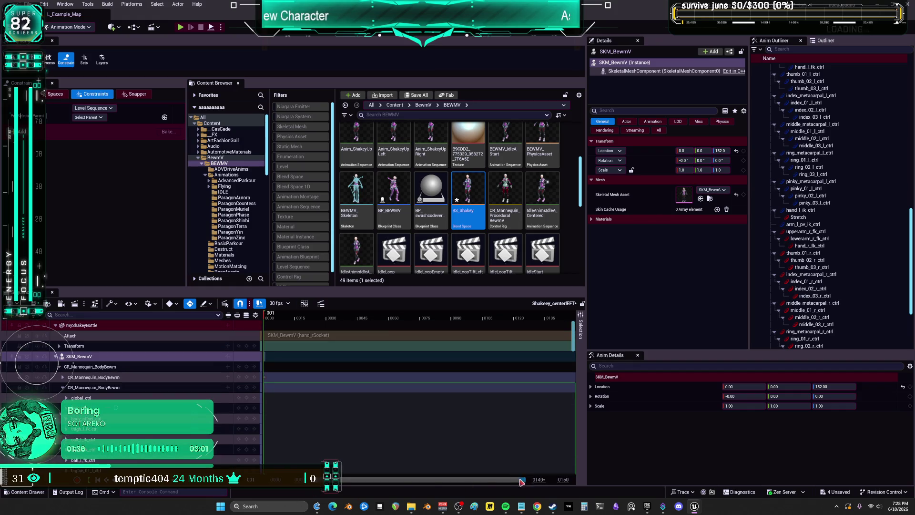
{"action": "left_click_drag", "start_coordinate": [573, 340], "coordinate": [561, 478]}
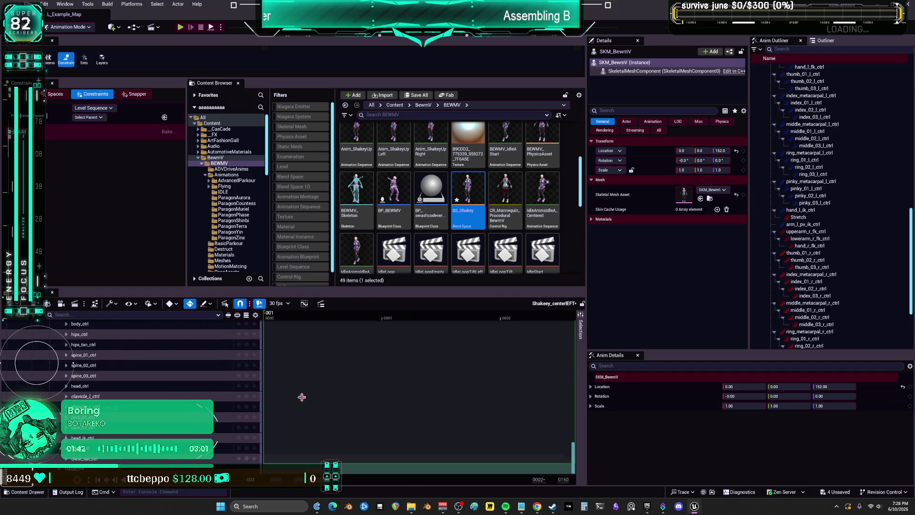
{"action": "left_click", "coordinate": [274, 320]}
{"action": "left_click", "coordinate": [386, 315]}
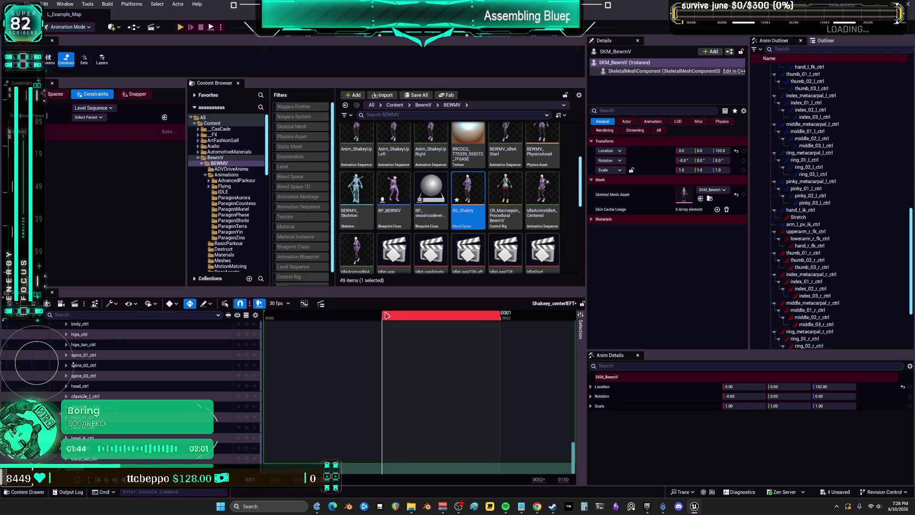
{"action": "left_click_drag", "start_coordinate": [399, 317], "coordinate": [315, 318]}
{"action": "key", "text": "ctrl+z"}
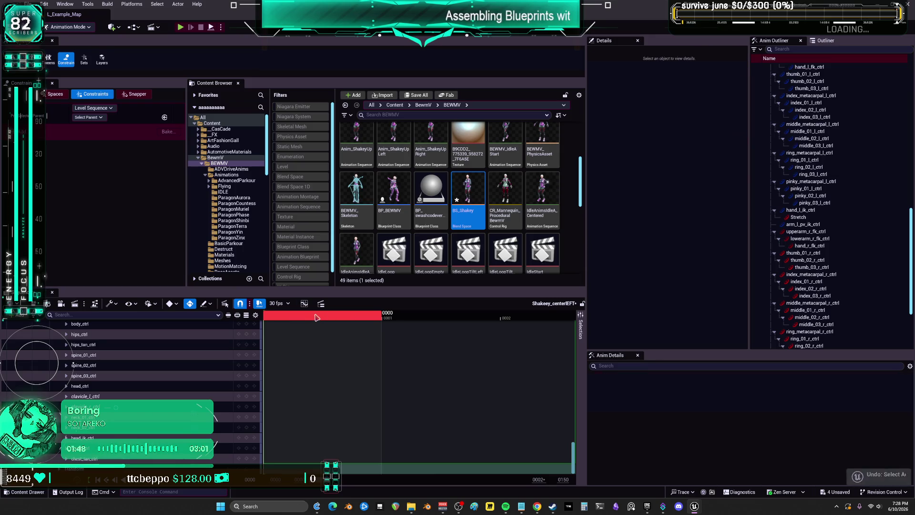
{"action": "key", "text": "ctrl+z"}
{"action": "key", "text": "s"}
{"action": "left_click", "coordinate": [415, 323]}
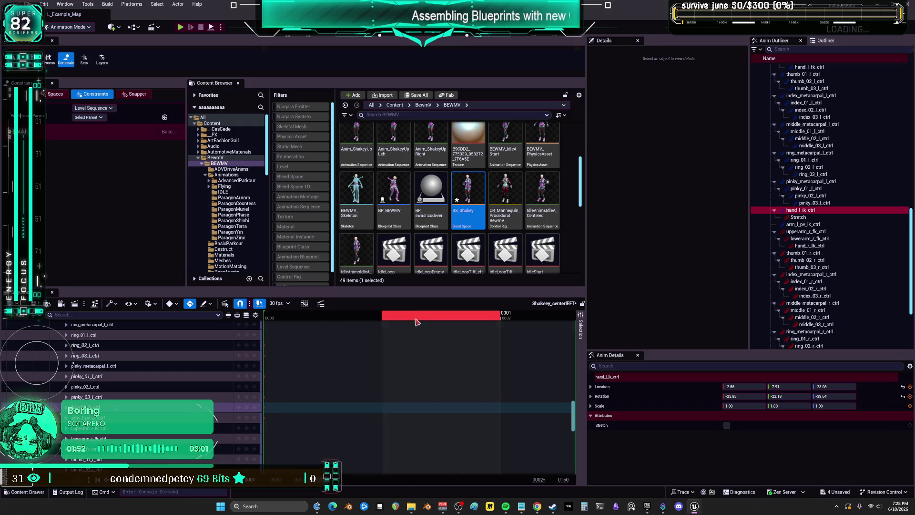
{"action": "left_click", "coordinate": [343, 318]}
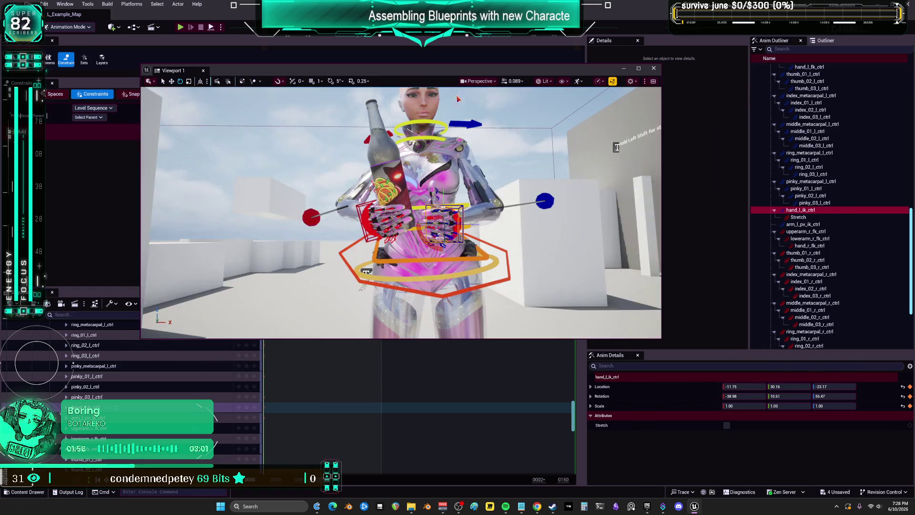
{"action": "scroll", "coordinate": [400, 213], "scroll_direction": "up", "scroll_amount": 3}
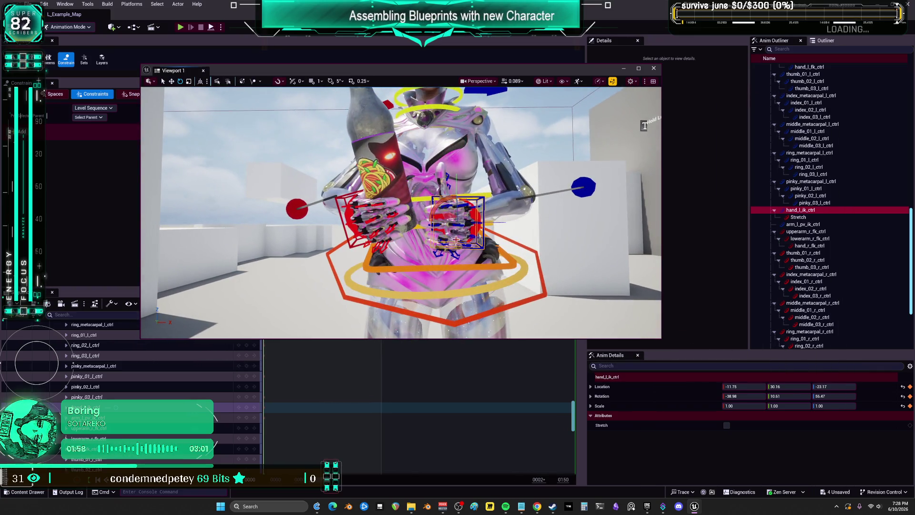
{"action": "scroll", "coordinate": [401, 212], "scroll_direction": "up", "scroll_amount": 5}
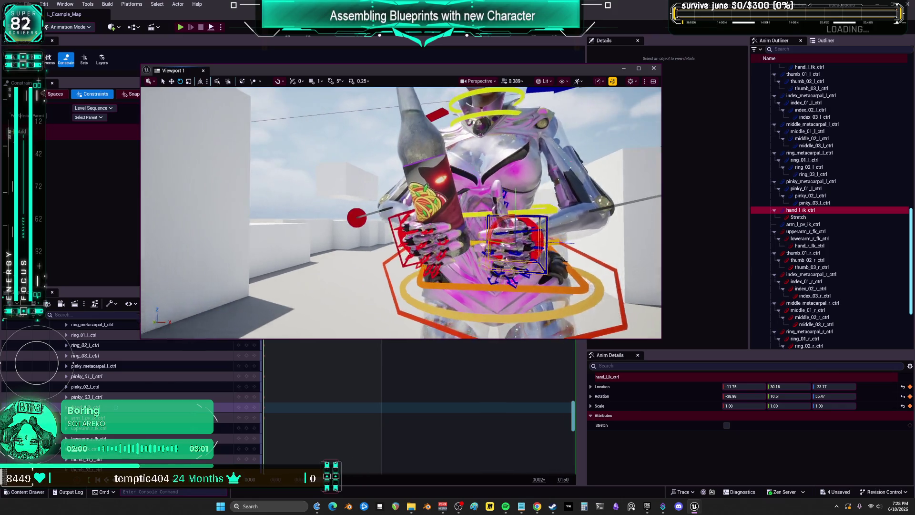
{"action": "left_click_drag", "start_coordinate": [506, 242], "coordinate": [462, 241]}
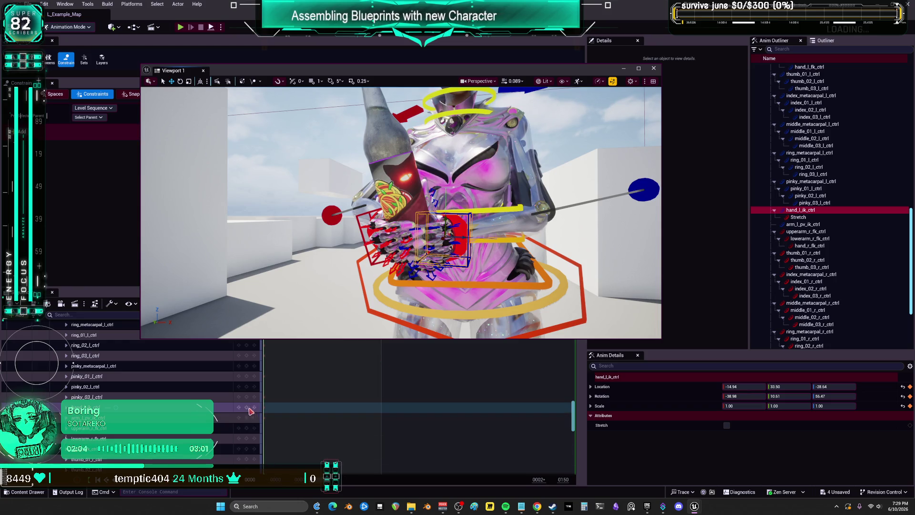
{"action": "key", "text": "alt+F4"}
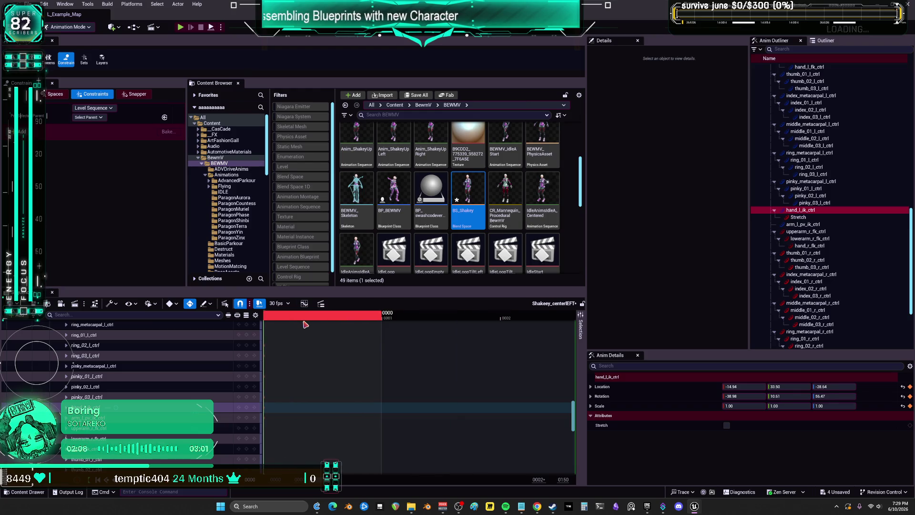
{"action": "key", "text": "alt+Tab"}
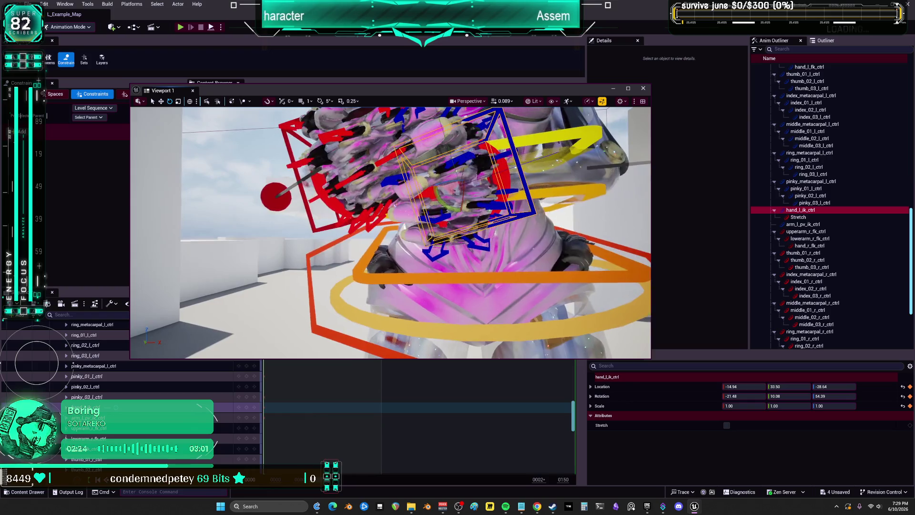
Maximize Viewport 1 and rotate hand_l_ik_ctrl so the fingers curl tightly around the bottle.
{"action": "left_click", "coordinate": [628, 89]}
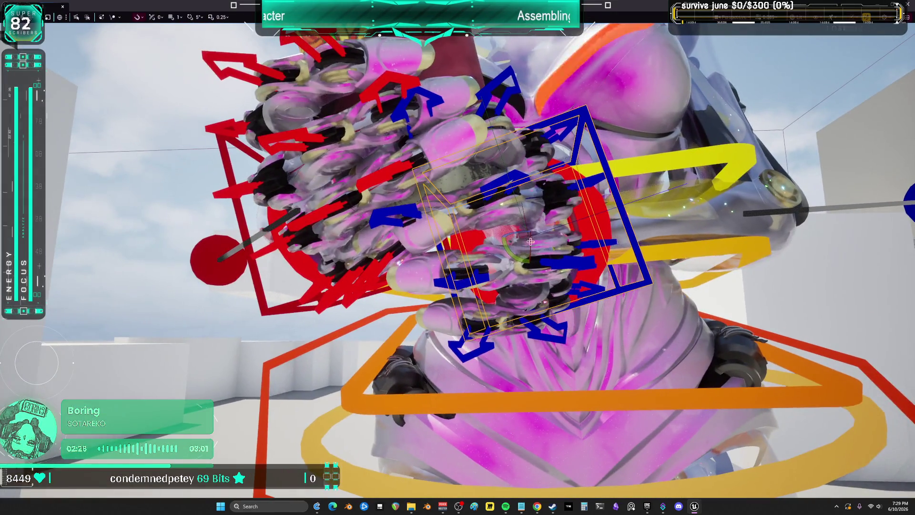
{"action": "mouse_move", "coordinate": [520, 222]}
{"action": "left_mouse_down"}
{"action": "mouse_move", "coordinate": [510, 180]}
{"action": "mouse_move", "coordinate": [508, 203]}
{"action": "mouse_move", "coordinate": [481, 191]}
{"action": "mouse_move", "coordinate": [474, 166]}
{"action": "mouse_move", "coordinate": [603, 270]}
{"action": "left_mouse_up"}
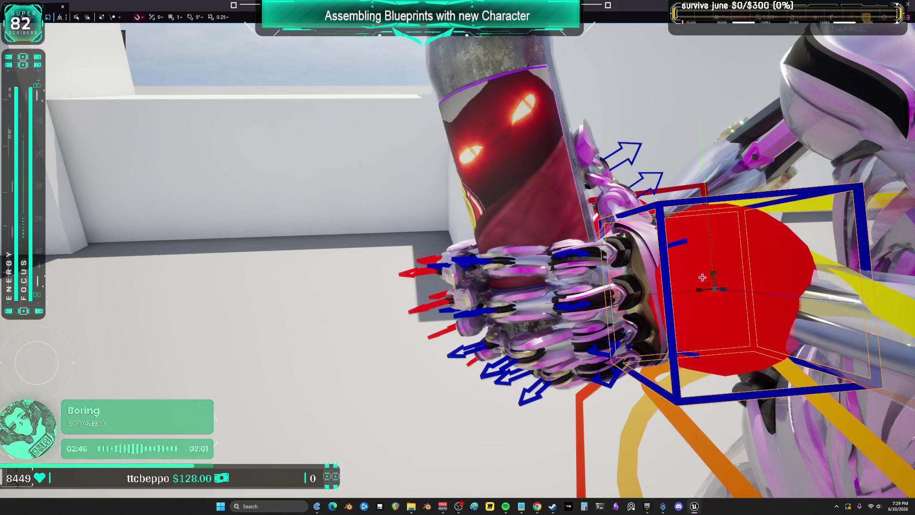
{"action": "mouse_move", "coordinate": [702, 286]}
{"action": "left_mouse_down"}
{"action": "mouse_move", "coordinate": [719, 263]}
{"action": "mouse_move", "coordinate": [717, 277]}
{"action": "left_mouse_up"}
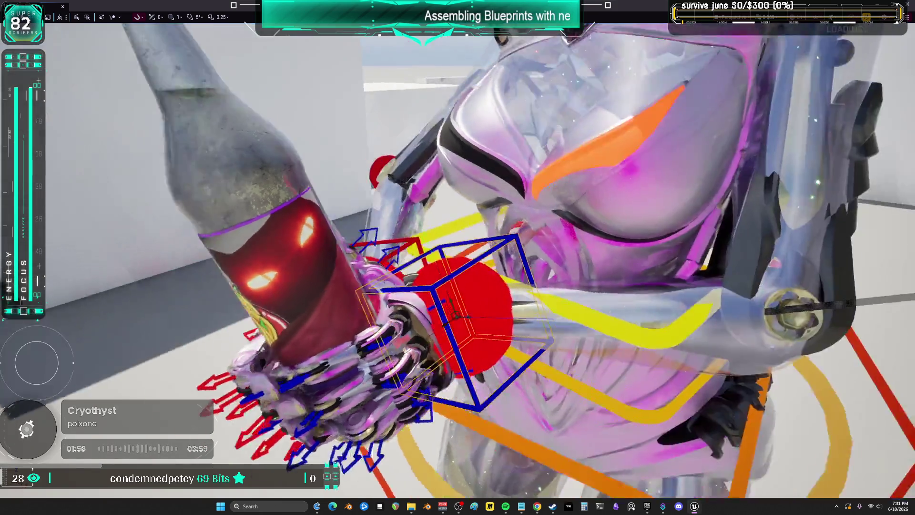
Leave the full-screen viewport to restore the full editor layout.
{"action": "key", "text": "F11"}
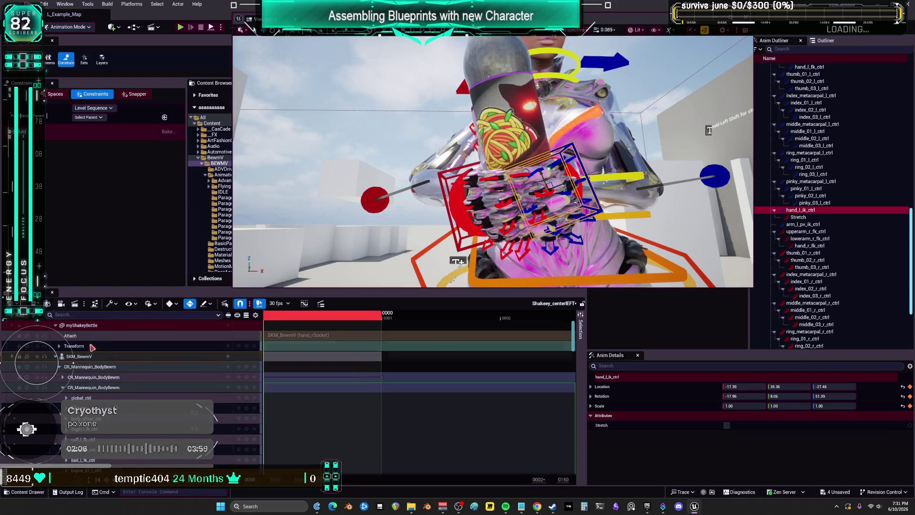
Start baking the SKM_BewmV track to an animation sequence, clear the name, then cancel.
{"action": "right_click", "coordinate": [85, 357]}
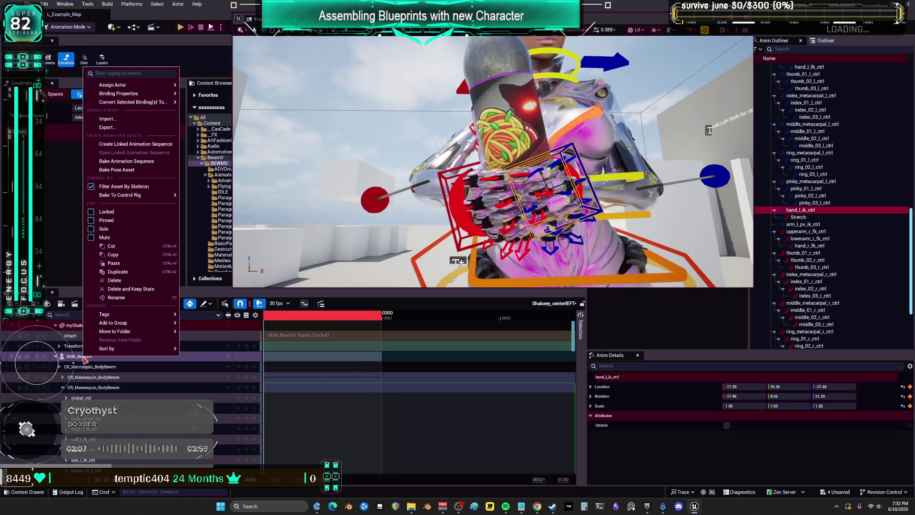
{"action": "left_click", "coordinate": [148, 157]}
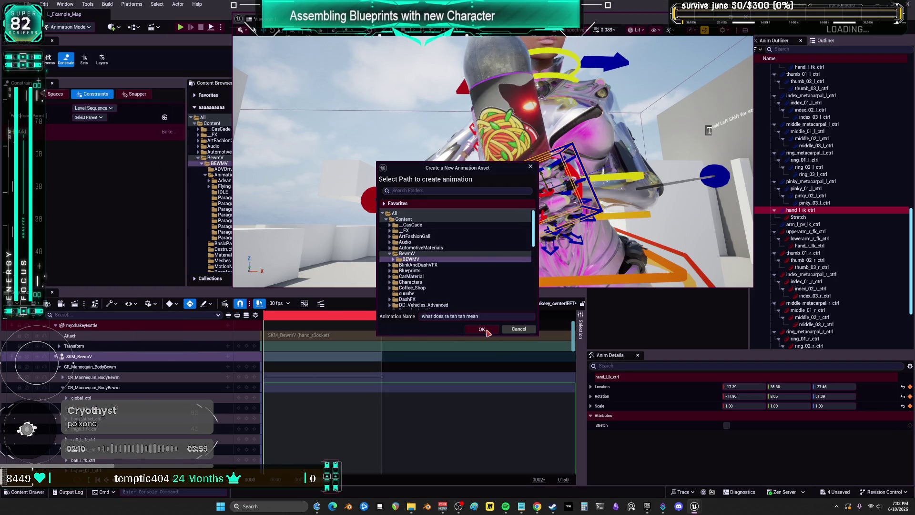
{"action": "left_click", "coordinate": [455, 317]}
{"action": "key", "text": "BackSpace"}
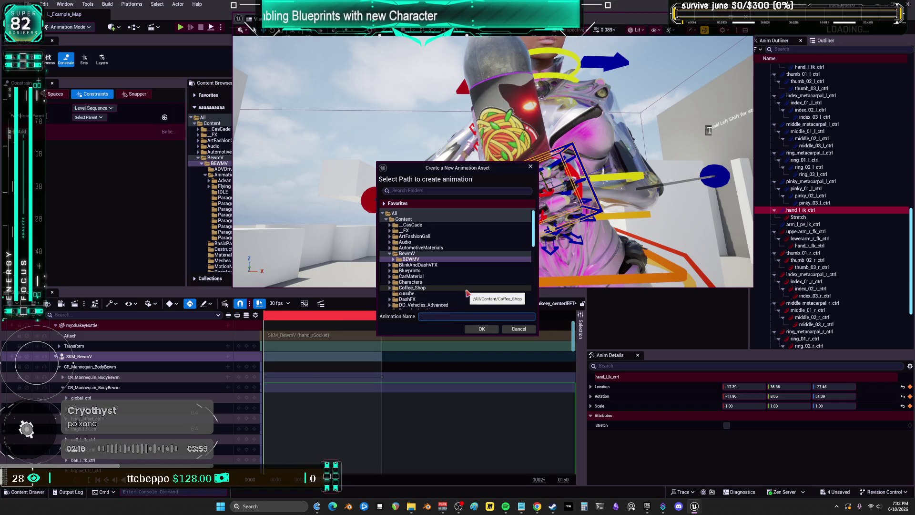
{"action": "key", "text": "Escape"}
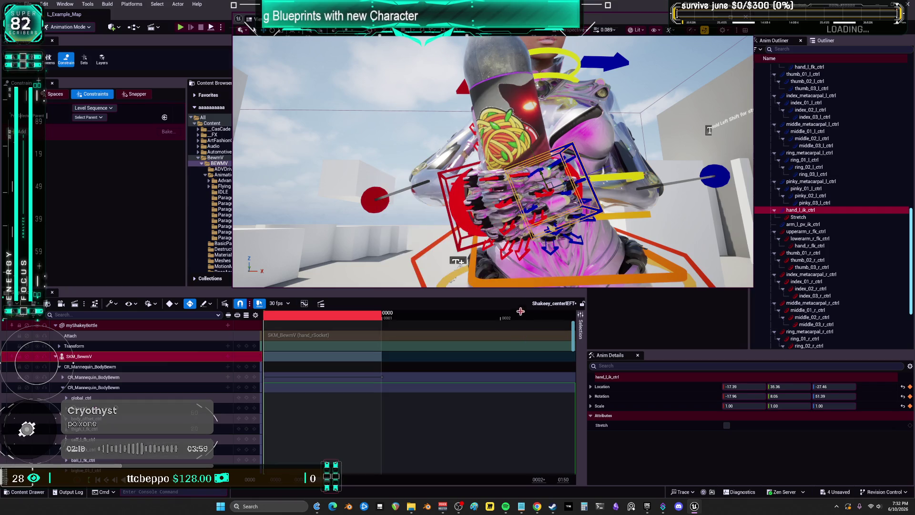
Copy the Anim_ShakeyDownLeft asset name from the content browser.
{"action": "left_click_drag", "start_coordinate": [254, 29], "coordinate": [602, 234]}
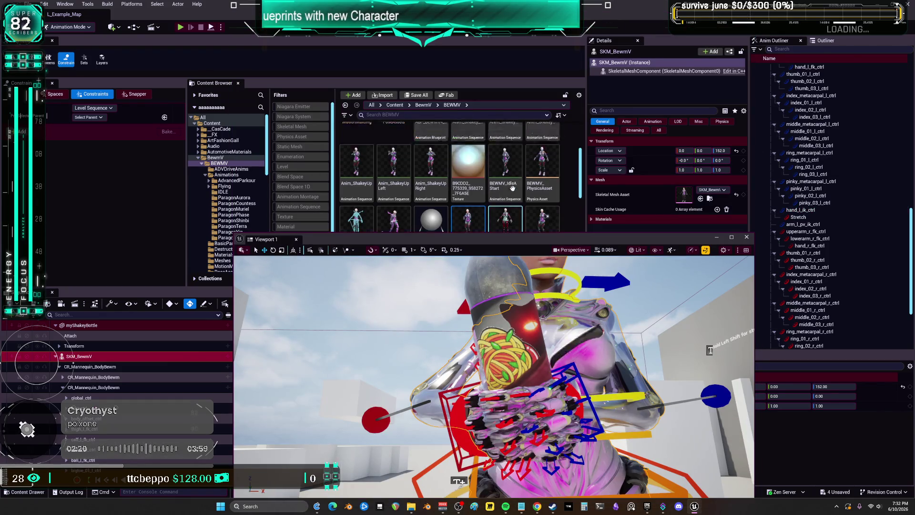
{"action": "scroll", "coordinate": [508, 189], "scroll_direction": "down", "scroll_amount": 1}
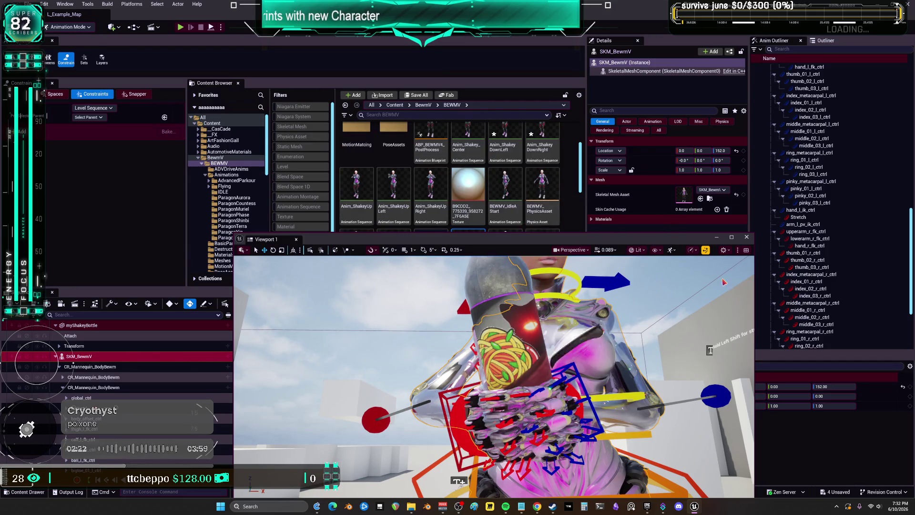
{"action": "left_click", "coordinate": [501, 143]}
{"action": "scroll", "coordinate": [498, 153], "scroll_direction": "up", "scroll_amount": 1}
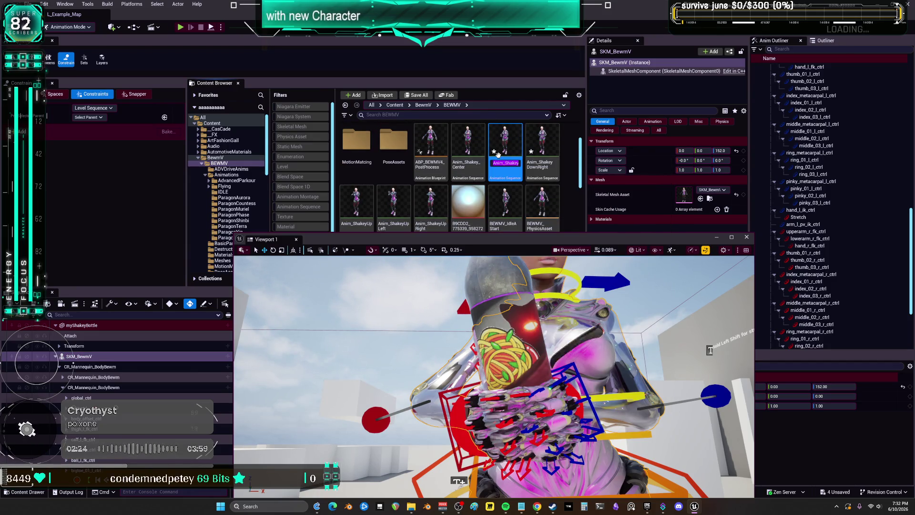
{"action": "left_click", "coordinate": [468, 143]}
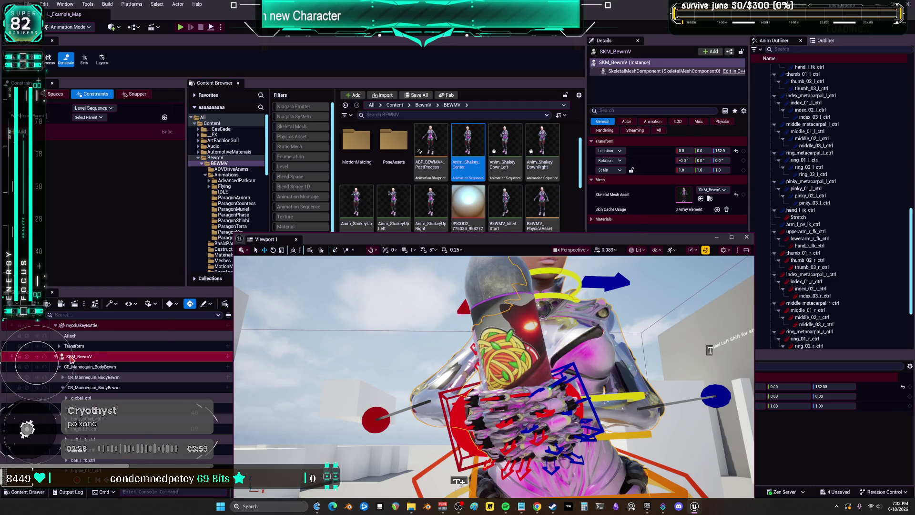
Bake the SKM_BewmV track as Anim_ShakeyDownLeft, replacing the existing sequence.
{"action": "right_click", "coordinate": [73, 356]}
{"action": "left_click", "coordinate": [114, 161]}
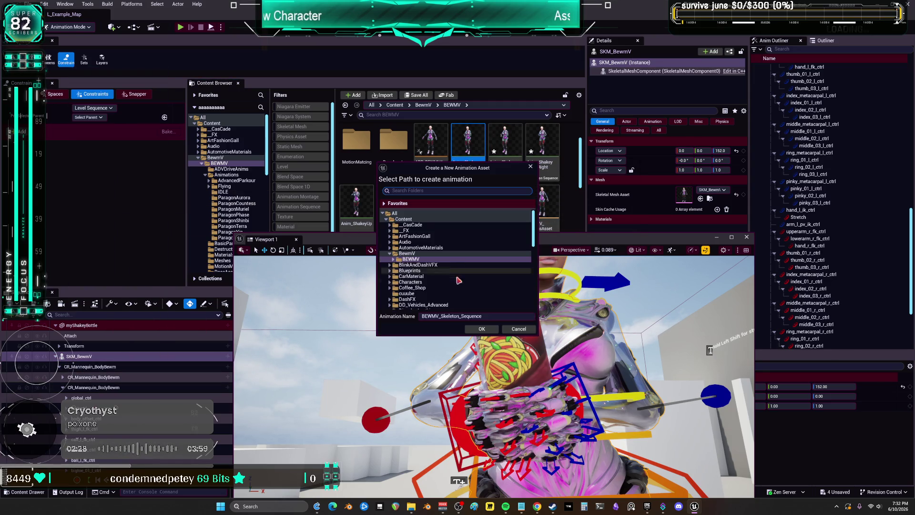
{"action": "type", "text": "Anim_ShakeyDownLeft"}
{"action": "left_click", "coordinate": [482, 329]}
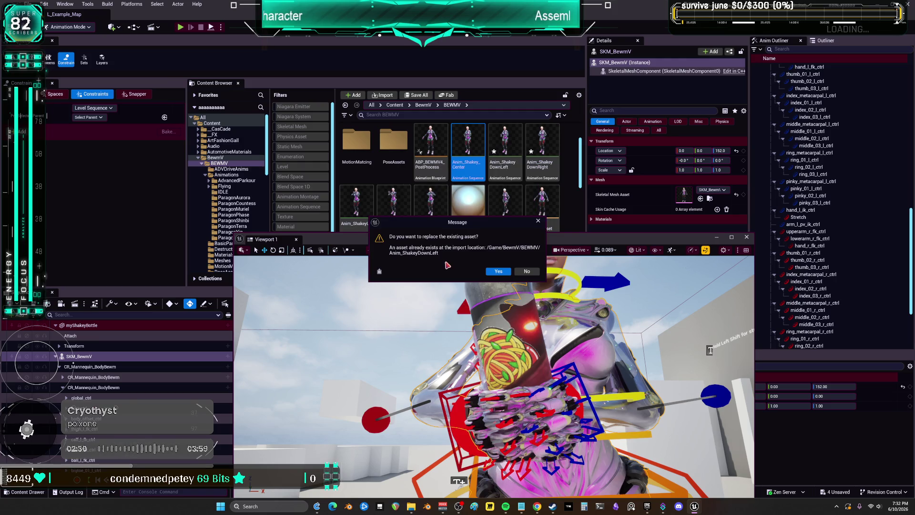
{"action": "left_click", "coordinate": [498, 271]}
{"action": "left_click", "coordinate": [505, 329]}
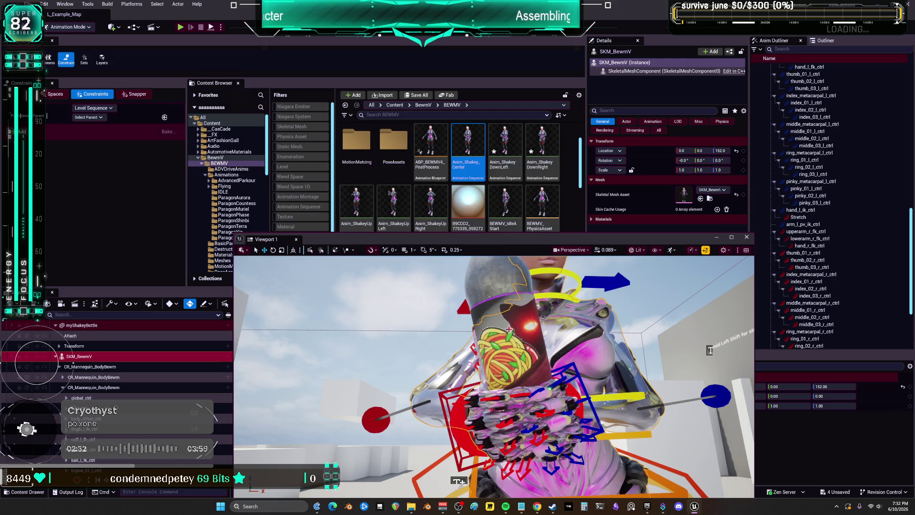
{"action": "left_click_drag", "start_coordinate": [527, 239], "coordinate": [491, 133]}
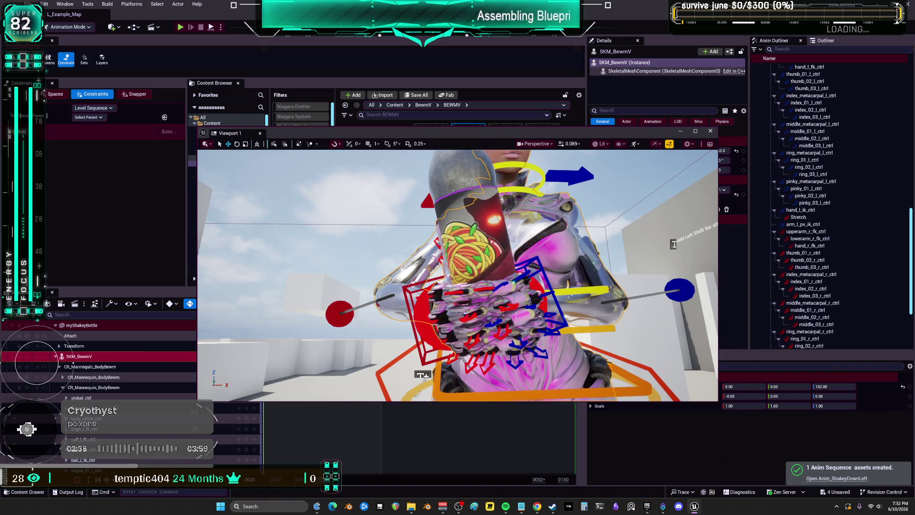
Switch over to the BS_Shakey blend space editor window.
{"action": "key", "text": "alt+Tab"}
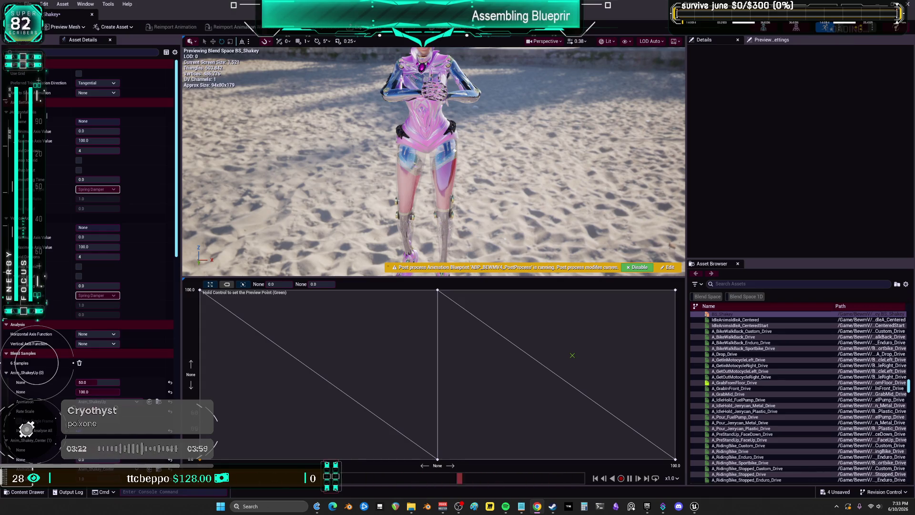
Make the blend space preview taller than the sample graph, then bring Steam forward.
{"action": "left_click_drag", "start_coordinate": [528, 279], "coordinate": [527, 411]}
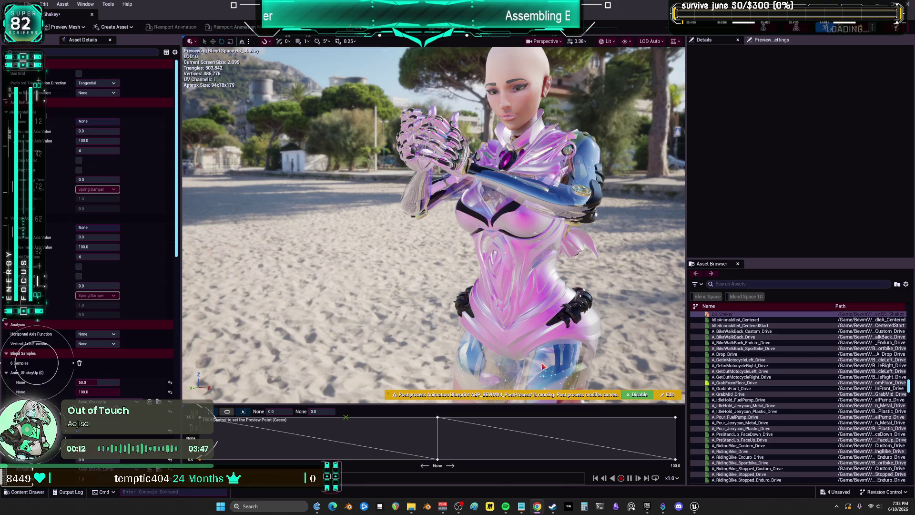
{"action": "left_click", "coordinate": [554, 507]}
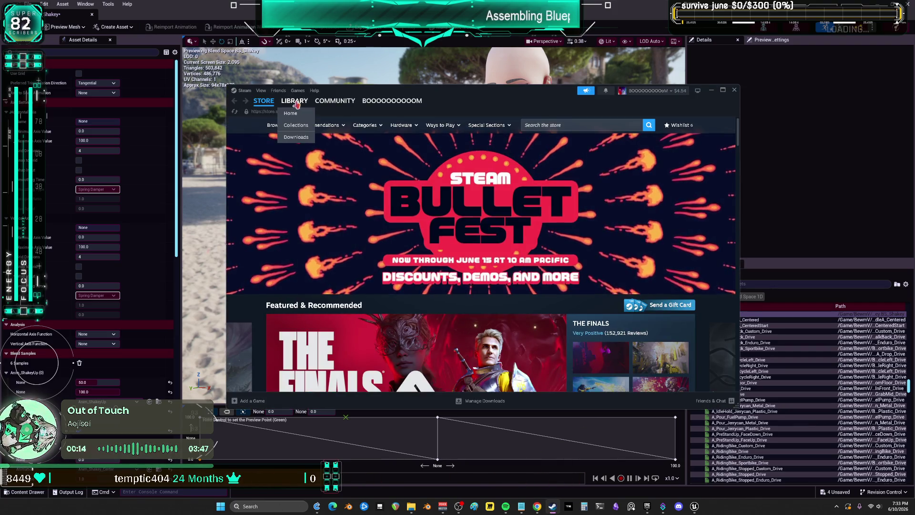
Launch Blender from Steam's Library Home and switch to its window.
{"action": "left_click", "coordinate": [294, 100]}
{"action": "double_click", "coordinate": [252, 217]}
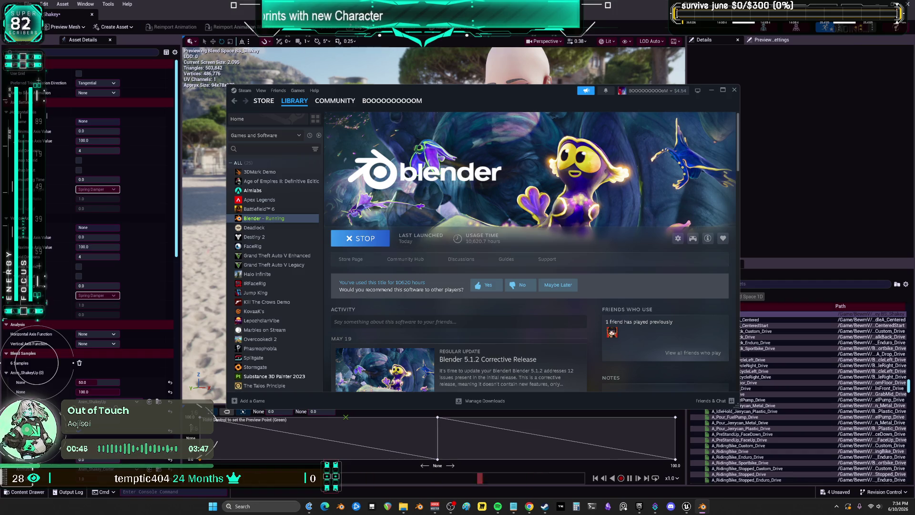
{"action": "key", "text": "alt+Tab"}
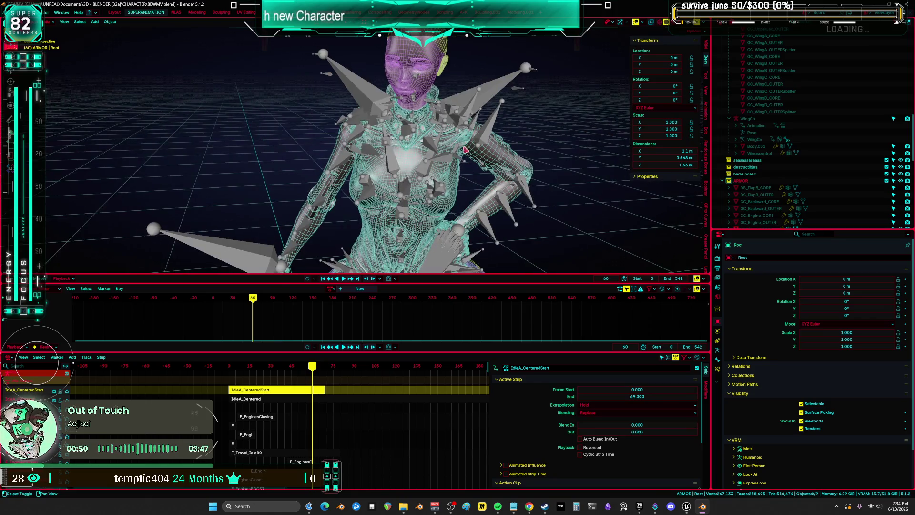
Select the character's armature, locate Root in a widened outliner, then quit Blender with Ctrl+Q.
{"action": "left_click", "coordinate": [493, 92]}
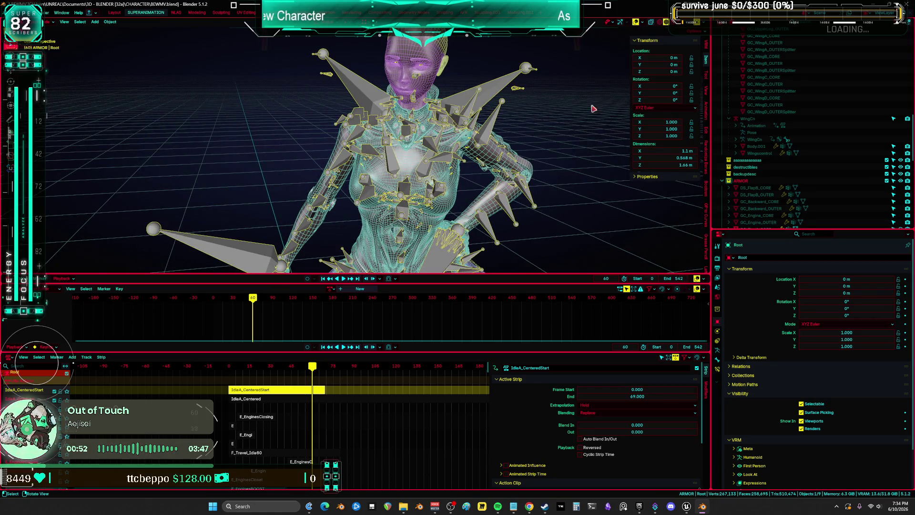
{"action": "key", "text": "KP_Decimal"}
{"action": "left_click_drag", "start_coordinate": [712, 159], "coordinate": [478, 157]}
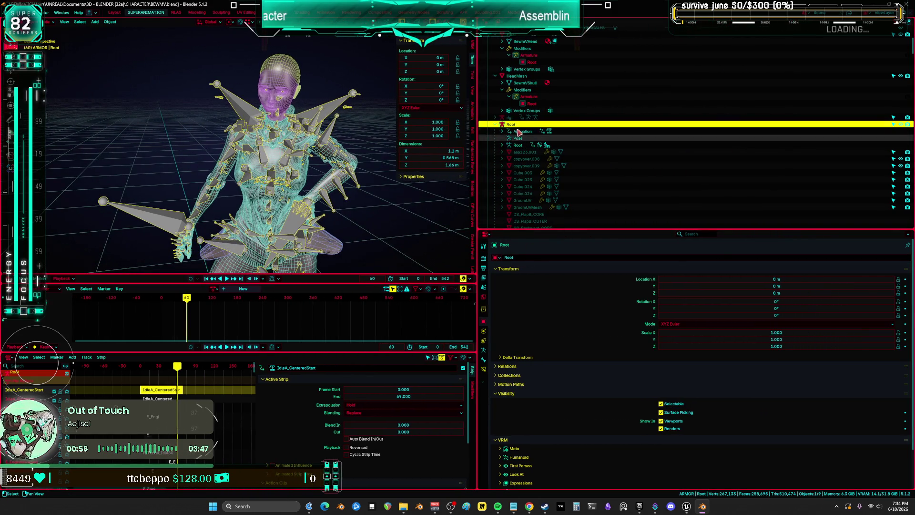
{"action": "mouse_move", "coordinate": [455, 141]}
{"action": "left_mouse_down"}
{"action": "mouse_move", "coordinate": [356, 137]}
{"action": "mouse_move", "coordinate": [348, 123]}
{"action": "left_mouse_up"}
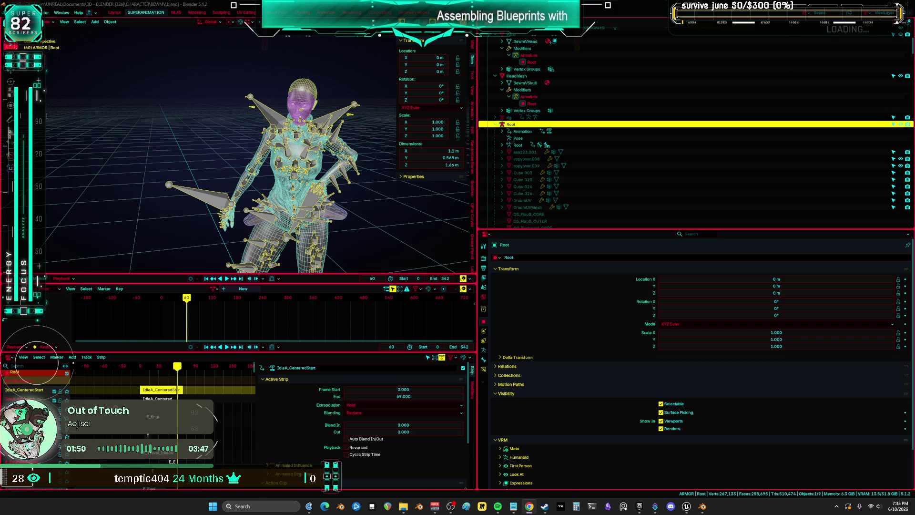
{"action": "key", "text": "ctrl+q"}
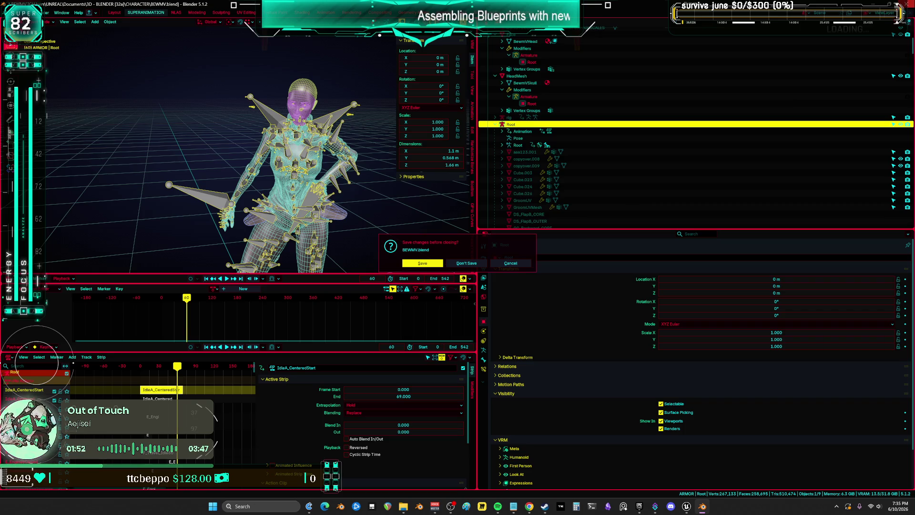
Dismiss Blender's save-changes prompt and close the Steam window.
{"action": "left_click", "coordinate": [489, 273]}
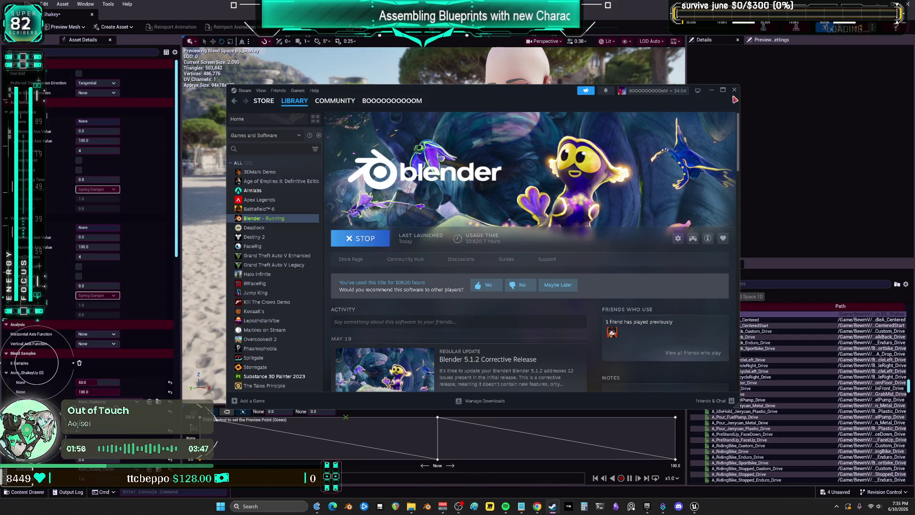
{"action": "left_click", "coordinate": [734, 90]}
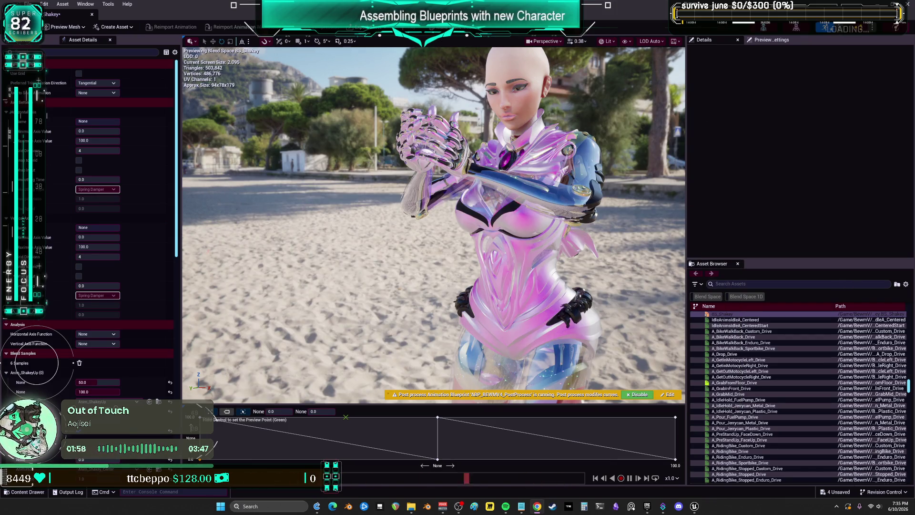
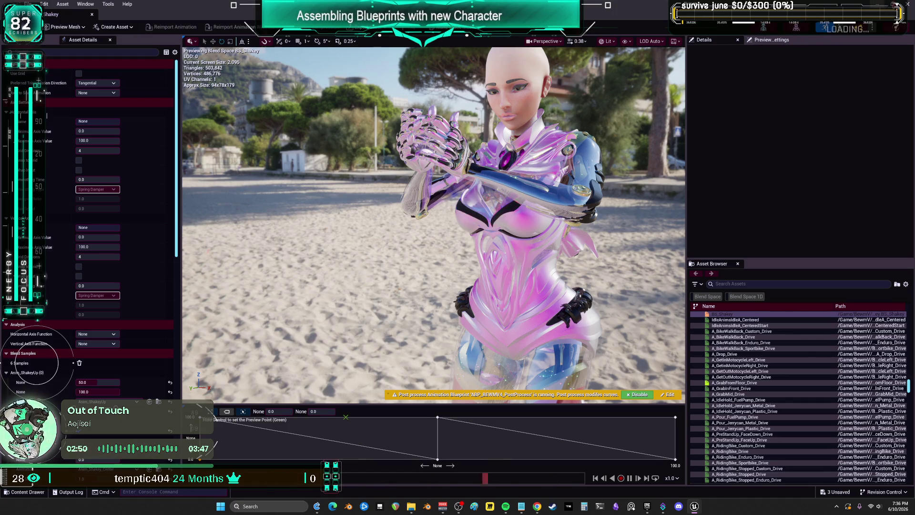
Create a Level Sequence named IdleKeyboard in the BEWMV content folder and open it in Sequencer.
{"action": "key", "text": "alt+Tab"}
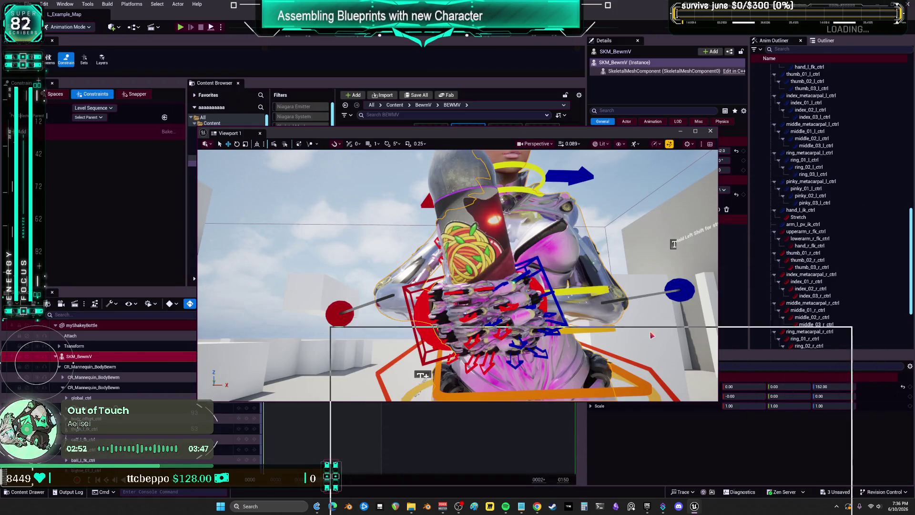
{"action": "left_click_drag", "start_coordinate": [519, 135], "coordinate": [650, 332]}
{"action": "left_click", "coordinate": [515, 215]}
{"action": "scroll", "coordinate": [516, 217], "scroll_direction": "down", "scroll_amount": 5}
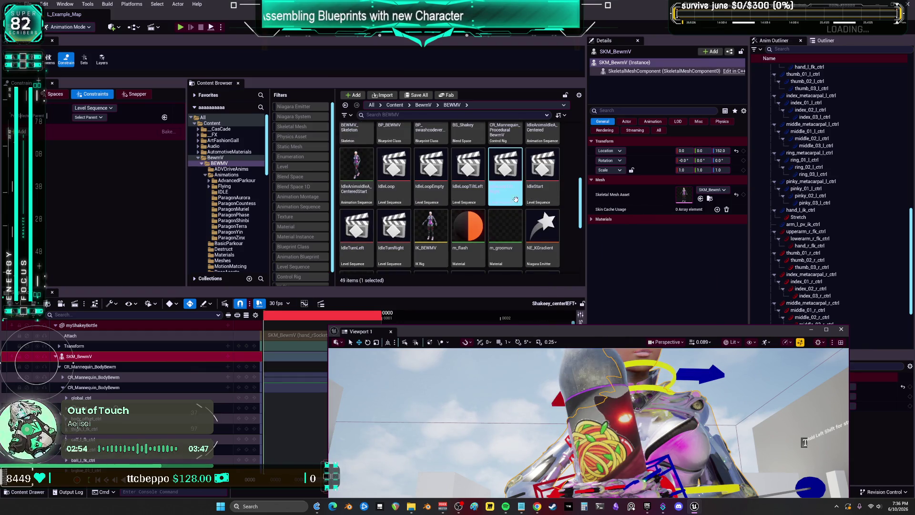
{"action": "scroll", "coordinate": [460, 225], "scroll_direction": "down", "scroll_amount": 2}
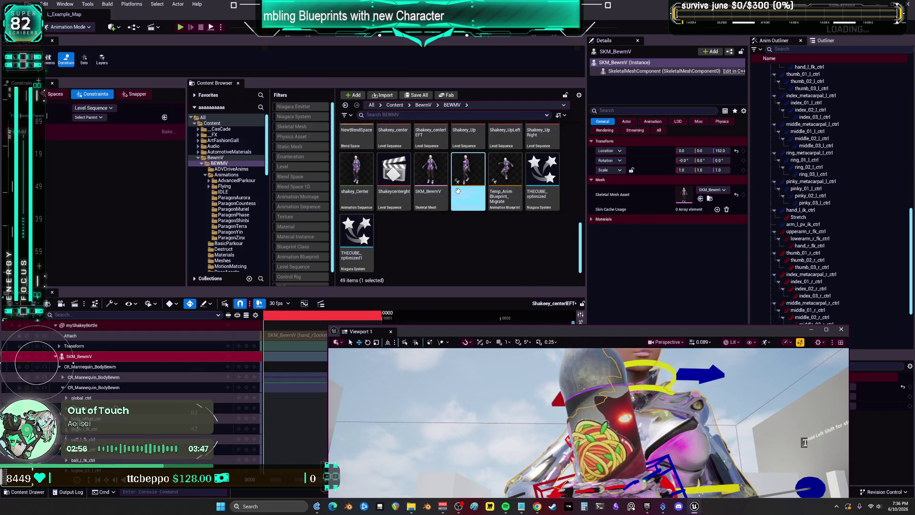
{"action": "right_click", "coordinate": [420, 227]}
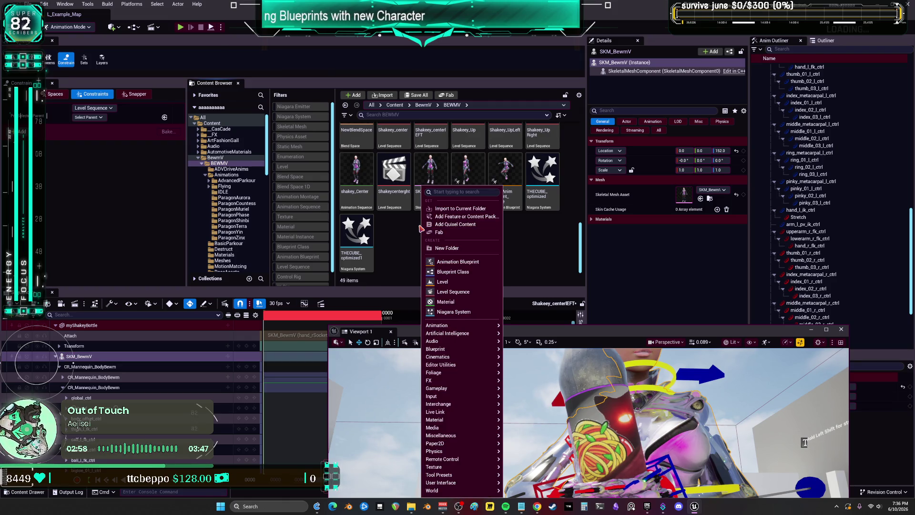
{"action": "left_click", "coordinate": [462, 292]}
{"action": "type", "text": "IdleKeybo"}
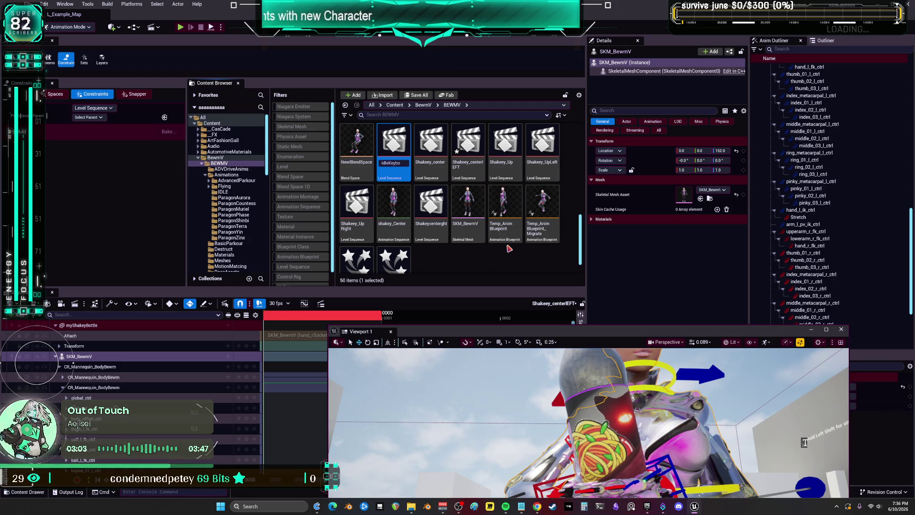
{"action": "type", "text": "ard"}
{"action": "key", "text": "Return"}
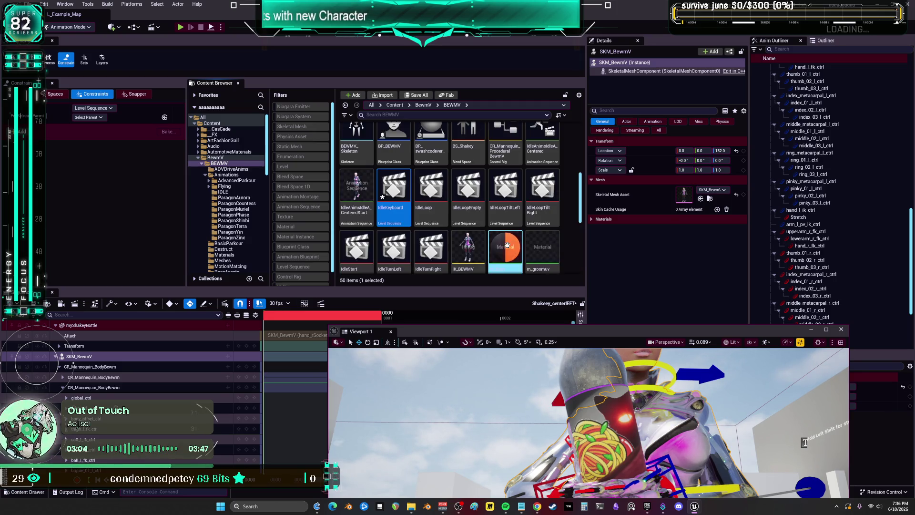
{"action": "double_click", "coordinate": [401, 188]}
Search the Outliner for 'bewm' and frame the SKM_BewmV character in the viewport.
{"action": "mouse_move", "coordinate": [506, 335]}
{"action": "left_mouse_down"}
{"action": "mouse_move", "coordinate": [315, 125]}
{"action": "mouse_move", "coordinate": [287, 127]}
{"action": "left_mouse_up"}
{"action": "left_click_drag", "start_coordinate": [445, 225], "coordinate": [446, 252]}
{"action": "left_click", "coordinate": [782, 50]}
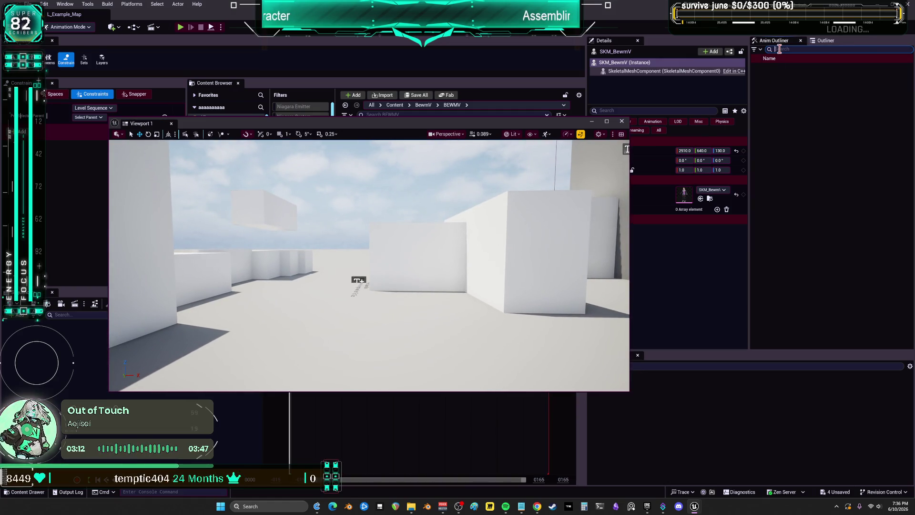
{"action": "left_click", "coordinate": [835, 41]}
{"action": "type", "text": "bewm"}
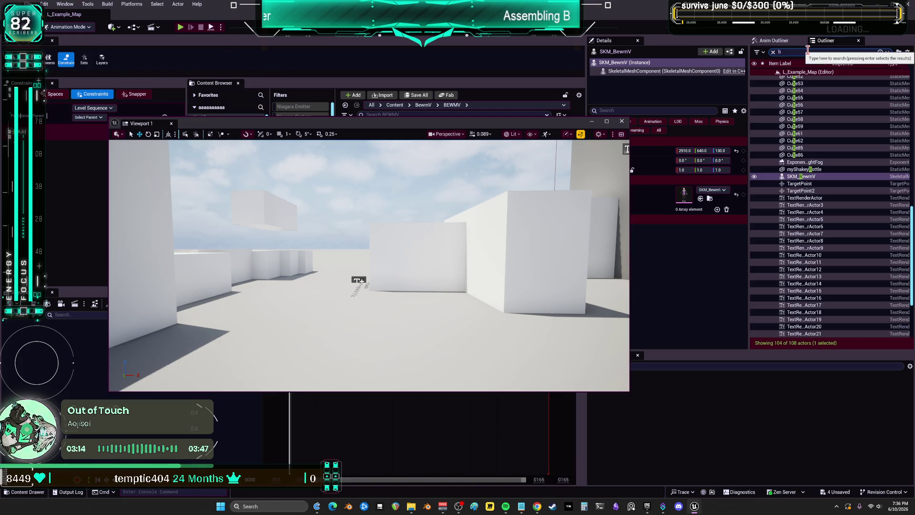
{"action": "left_click_drag", "start_coordinate": [819, 80], "coordinate": [754, 112]}
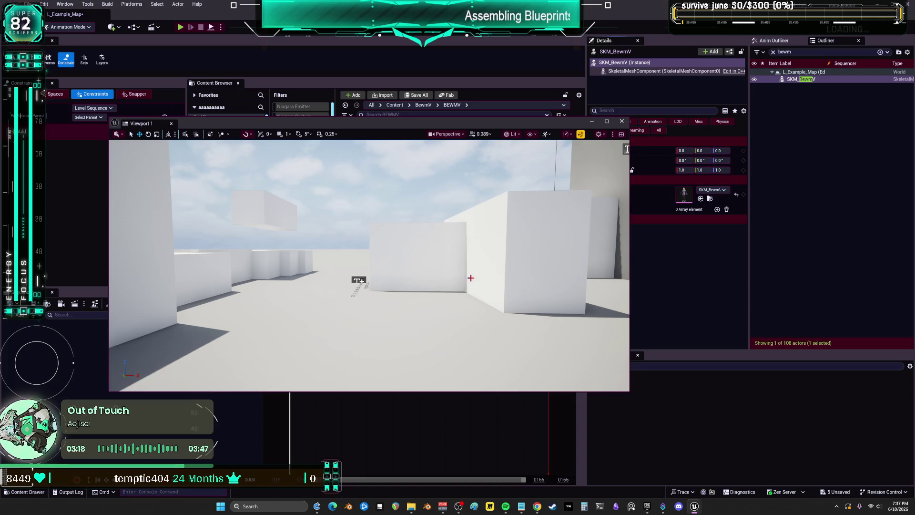
{"action": "key", "text": "f"}
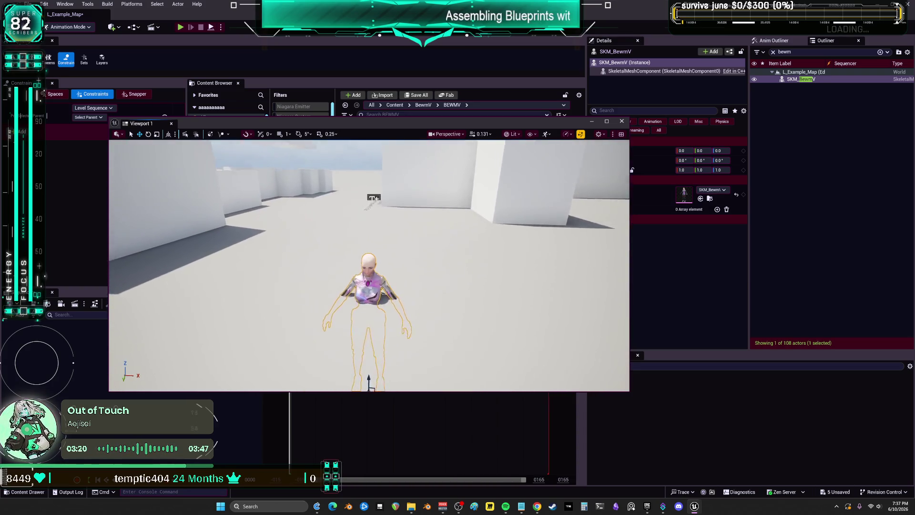
Raise SKM_BewmV to Z 130.91, reframe it, and start a Play-in-Editor session.
{"action": "mouse_move", "coordinate": [374, 364]}
{"action": "left_mouse_down"}
{"action": "mouse_move", "coordinate": [378, 236]}
{"action": "mouse_move", "coordinate": [388, 244]}
{"action": "left_mouse_up"}
{"action": "key", "text": "f"}
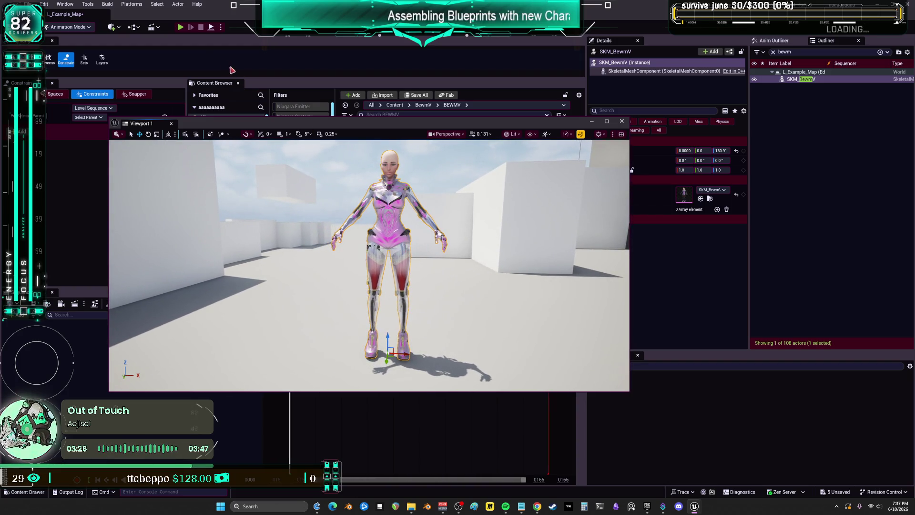
{"action": "left_click", "coordinate": [180, 27]}
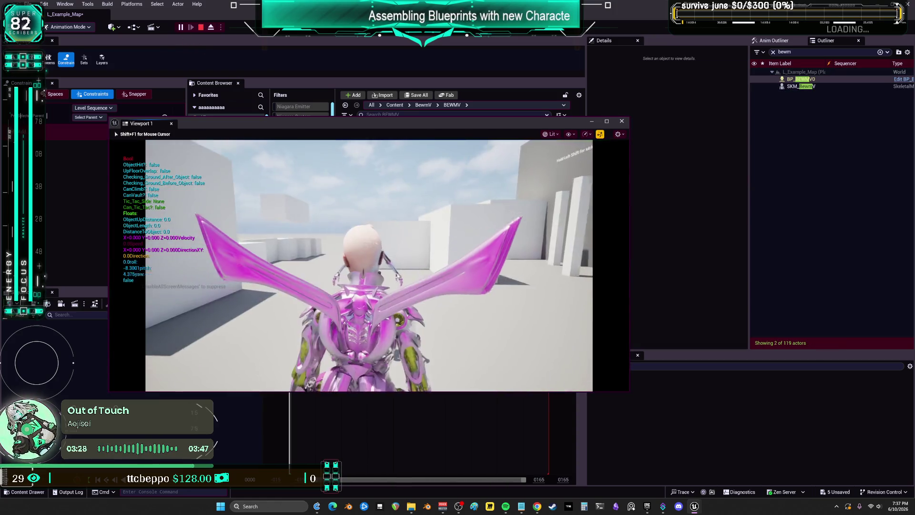
Fly the BP_BewmV character full-screen over the level toward the white boxes and wall.
{"action": "key", "text": "space"}
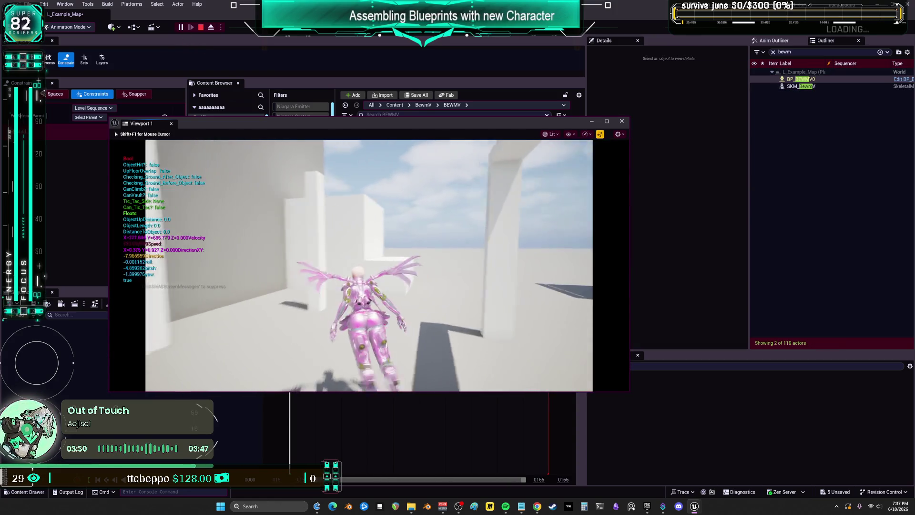
{"action": "key", "text": "F11"}
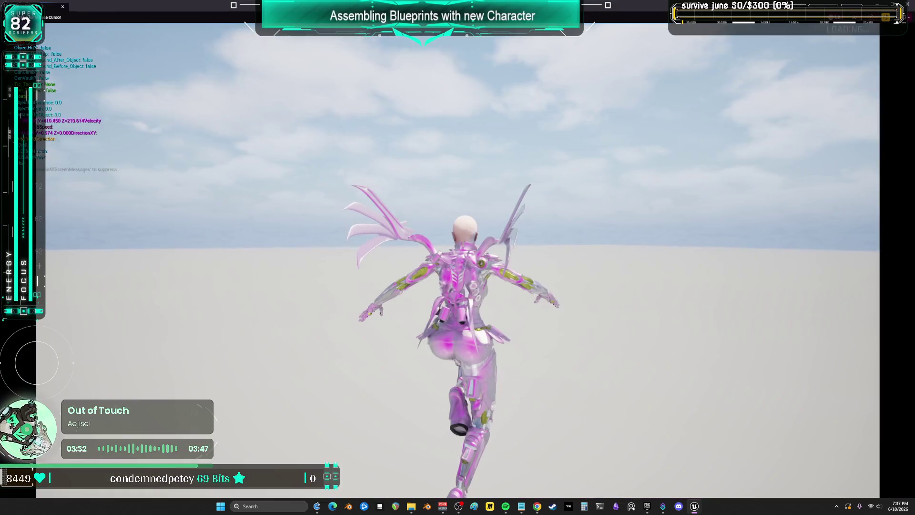
{"action": "key", "text": "w"}
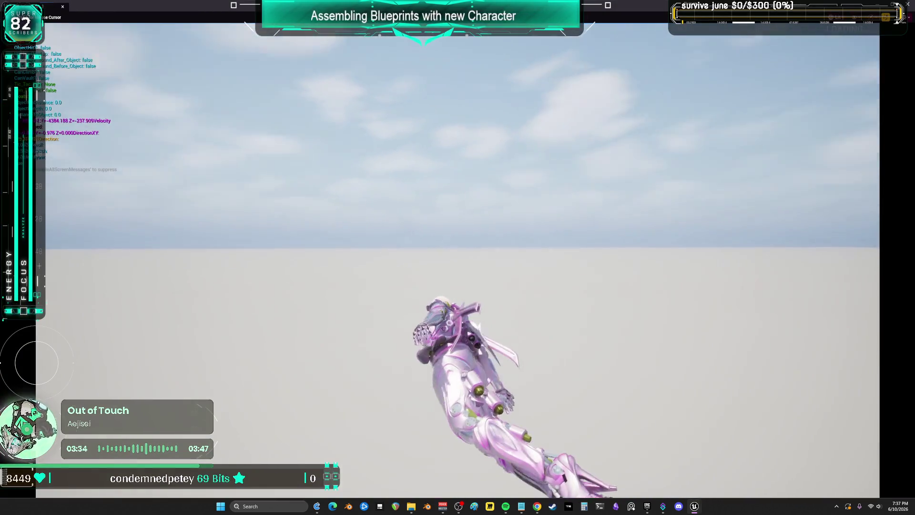
{"action": "key", "text": "w"}
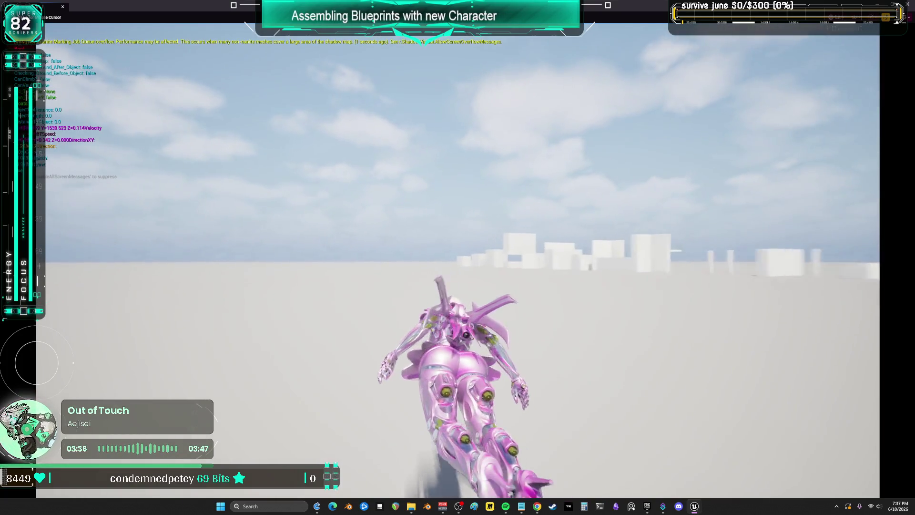
{"action": "key", "text": "w"}
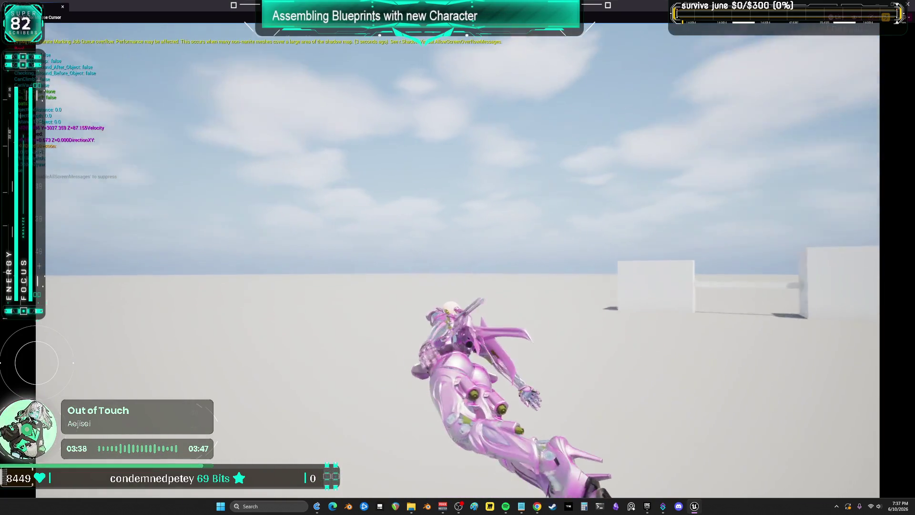
{"action": "key", "text": "w"}
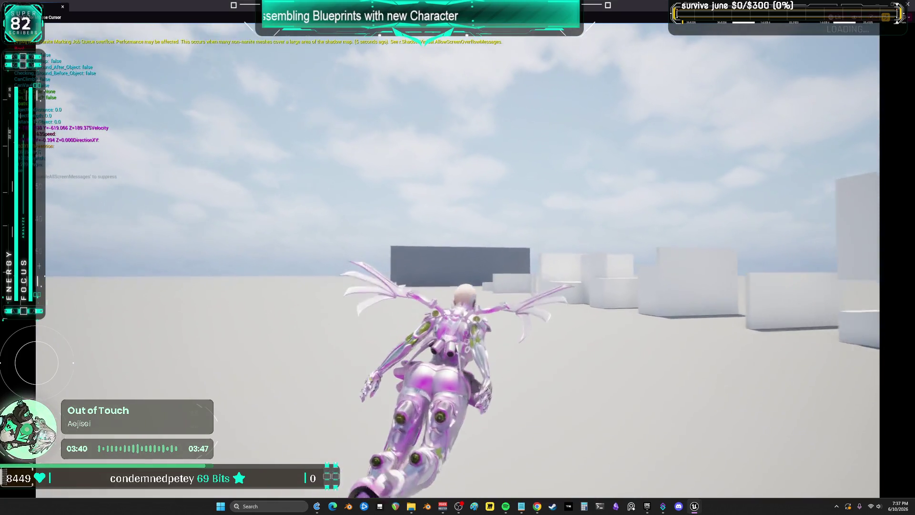
{"action": "key", "text": "w"}
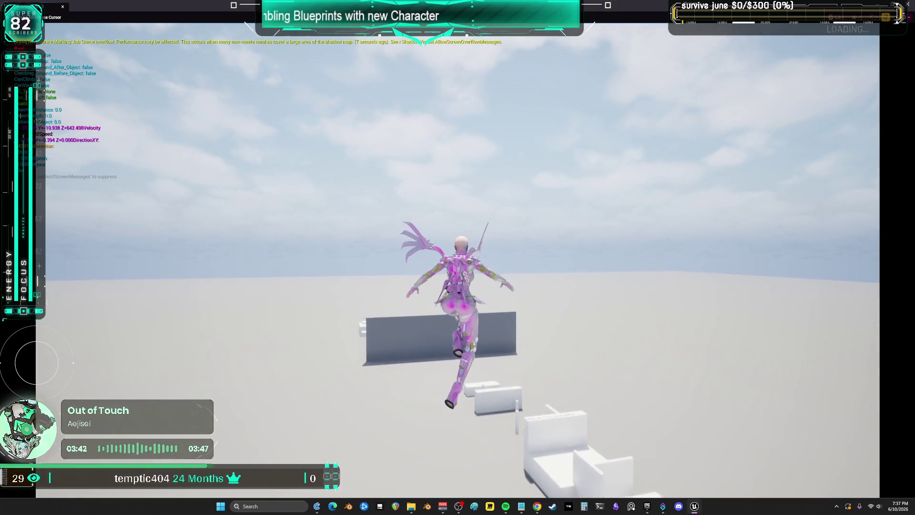
{"action": "key", "text": "w"}
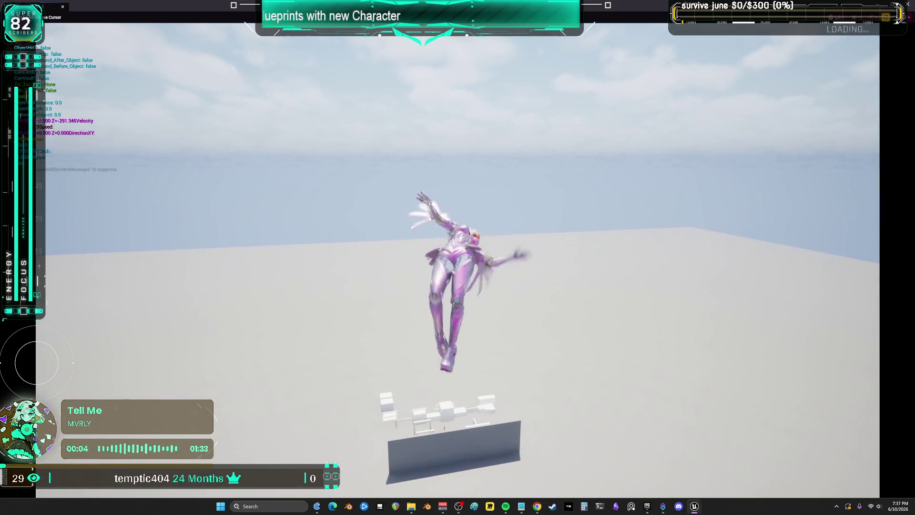
{"action": "key", "text": "Escape"}
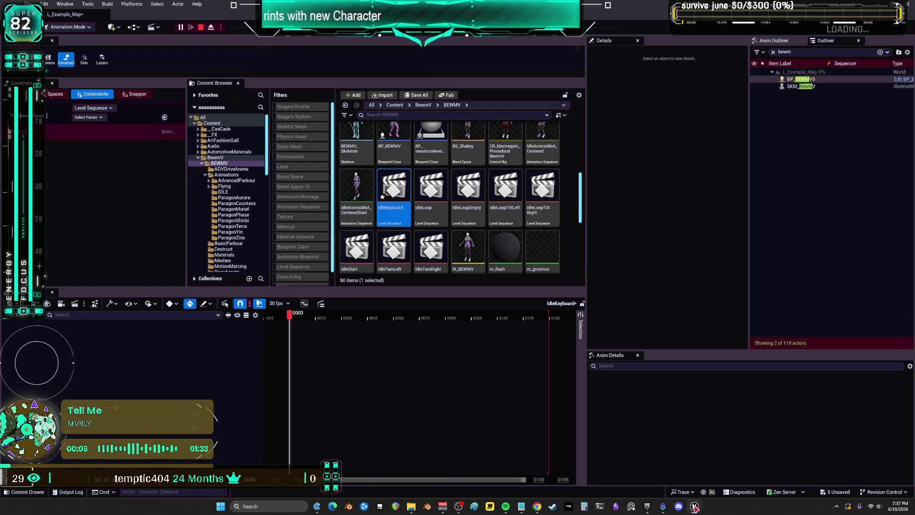
Disable the breakpoint on the Diving node in the BP_BewmV graph.
{"action": "left_click", "coordinate": [694, 506]}
{"action": "right_click", "coordinate": [487, 183]}
{"action": "left_click", "coordinate": [526, 253]}
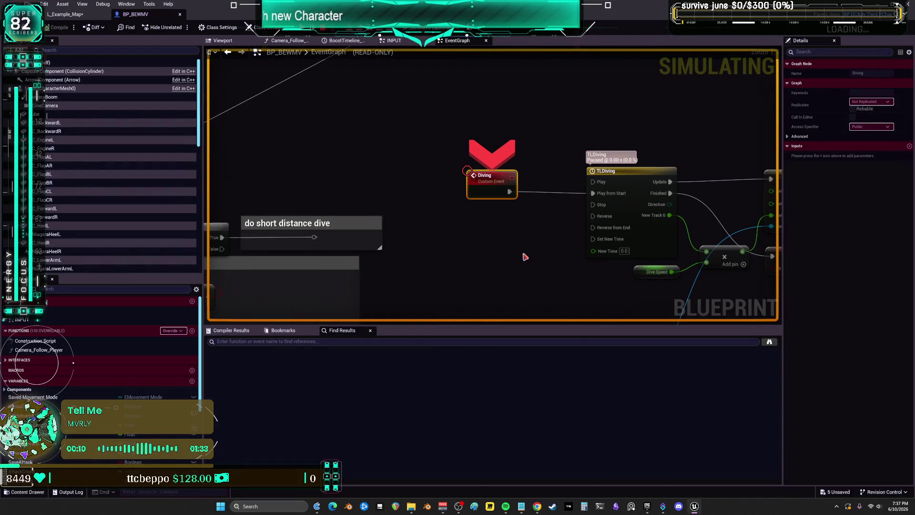
{"action": "right_click", "coordinate": [487, 186]}
{"action": "left_click", "coordinate": [515, 251]}
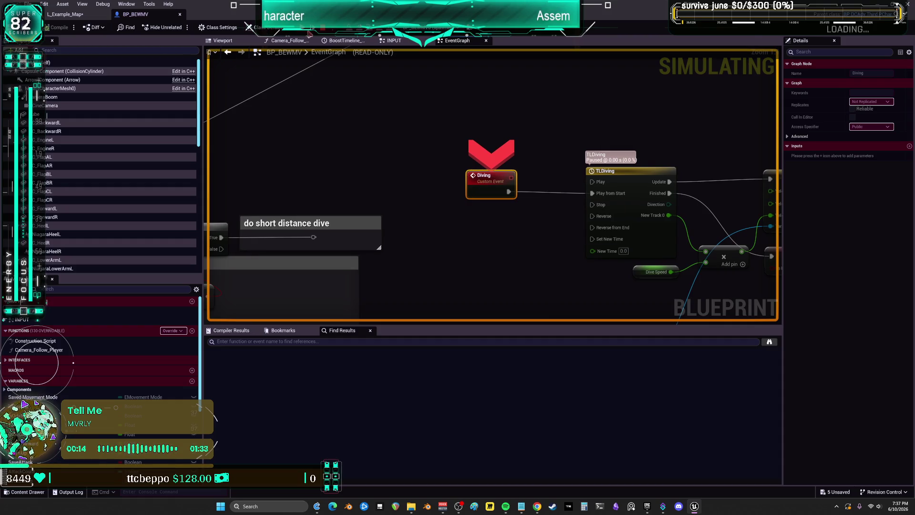
Resume play to test climbing, diving and wall-running, then exit full-screen back to the editor.
{"action": "key", "text": "F5"}
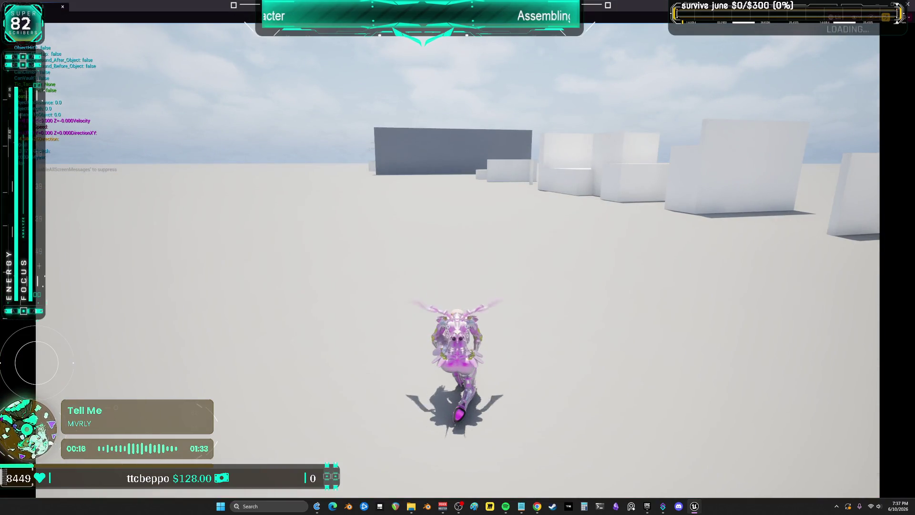
{"action": "key", "text": "w"}
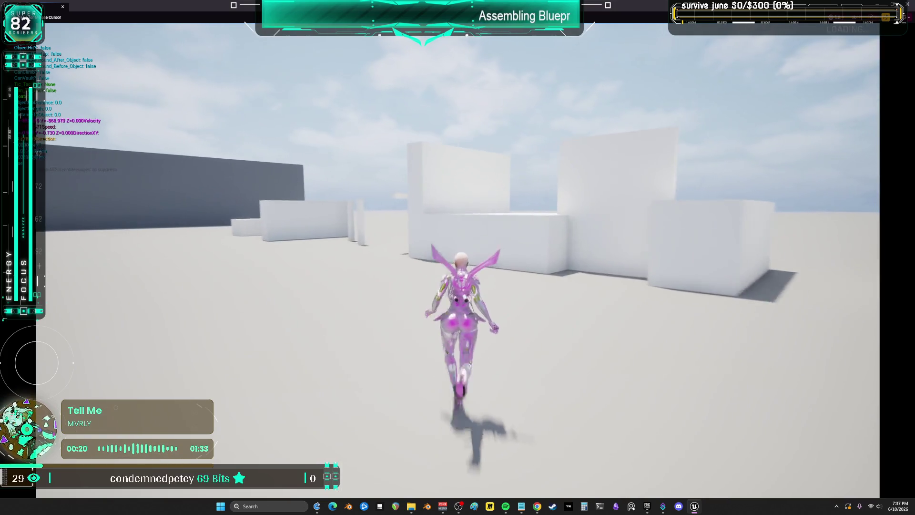
{"action": "key", "text": "space"}
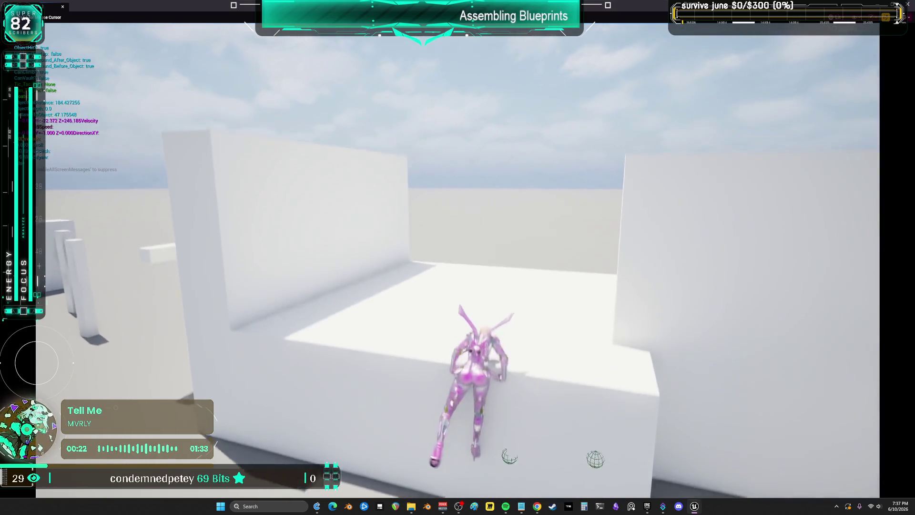
{"action": "key", "text": "space"}
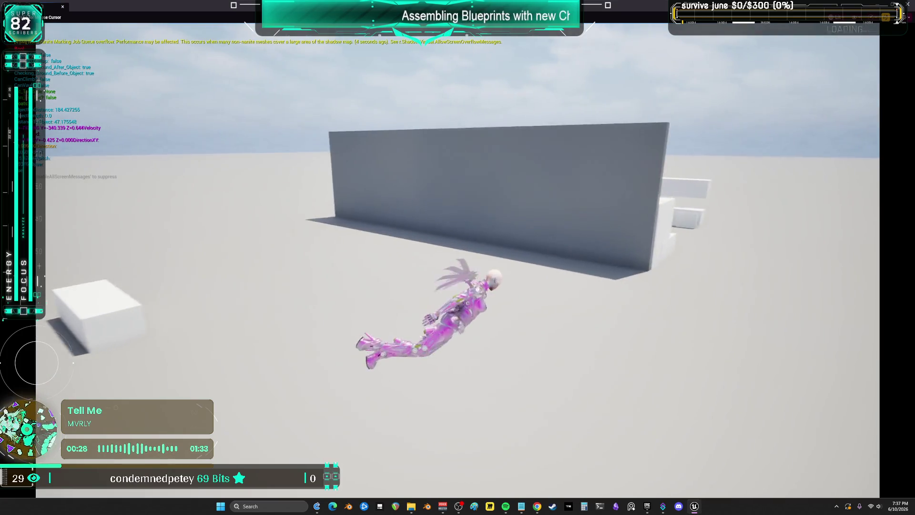
{"action": "key", "text": "space"}
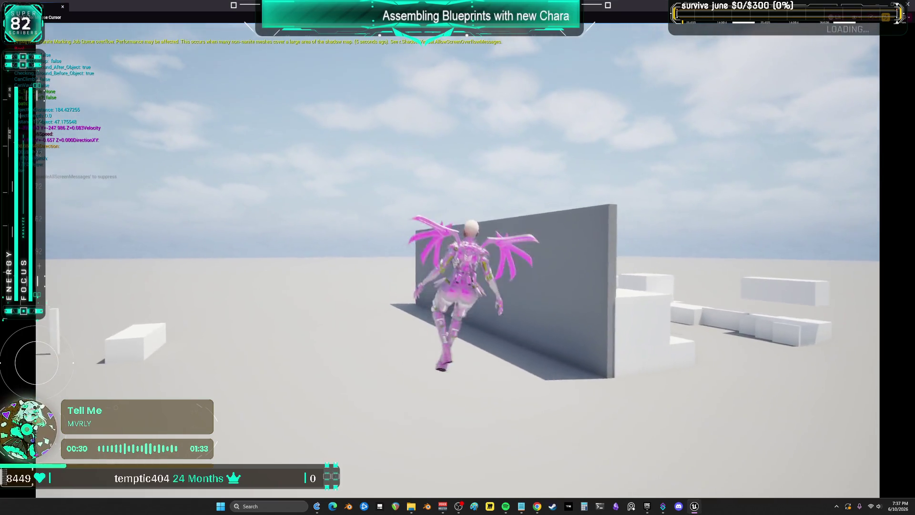
{"action": "key", "text": "space"}
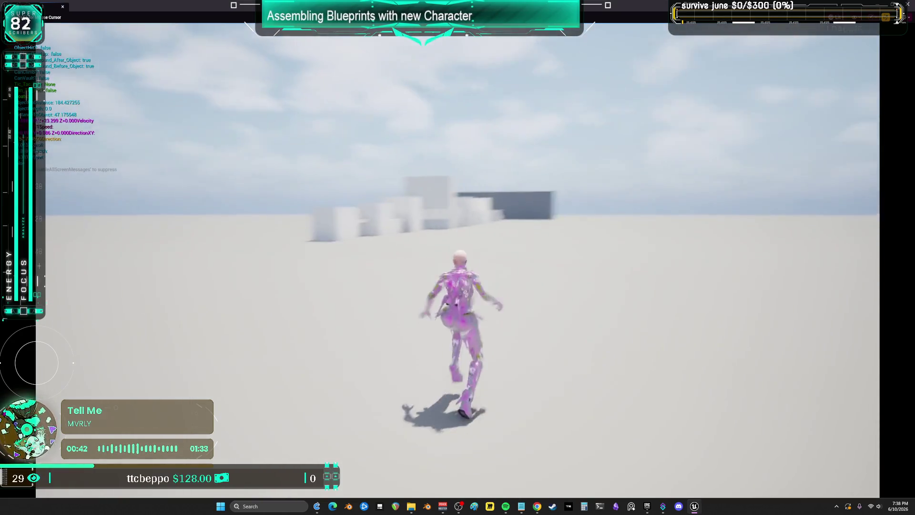
{"action": "key", "text": "Escape"}
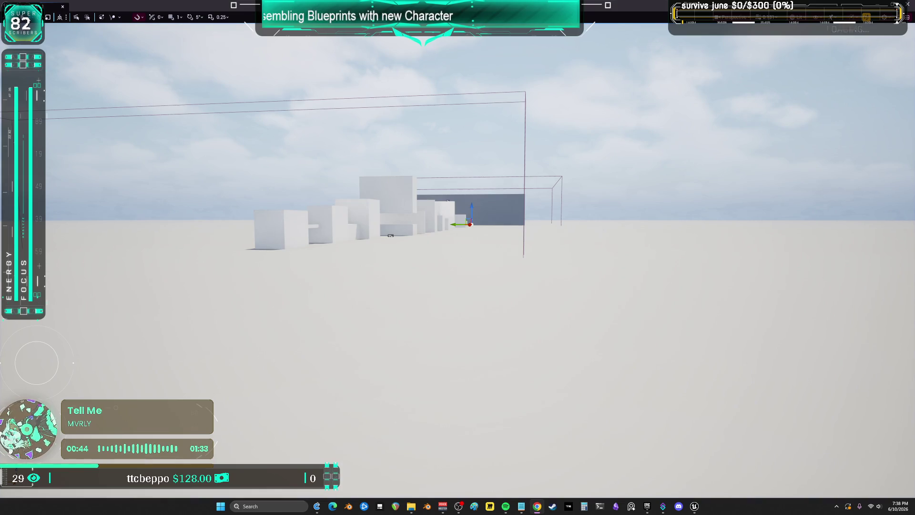
{"action": "key", "text": "F11"}
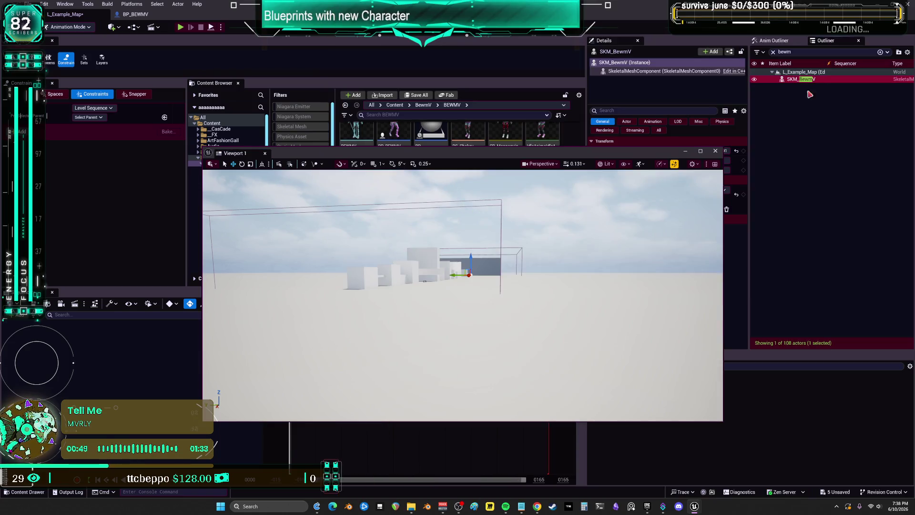
Select the directional Light Source via an Outliner 'dir' search and set its intensity to 5 lux.
{"action": "double_click", "coordinate": [801, 79]}
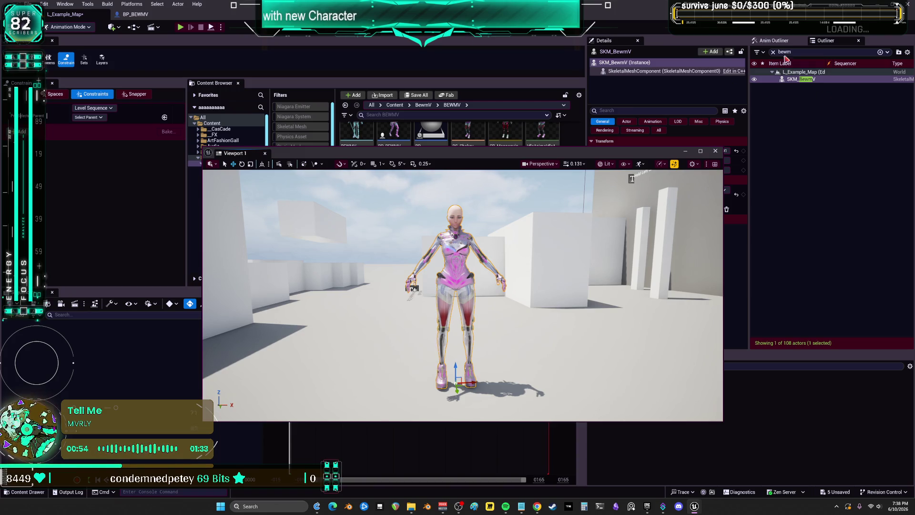
{"action": "type", "text": "dir"}
{"action": "left_click", "coordinate": [804, 86]}
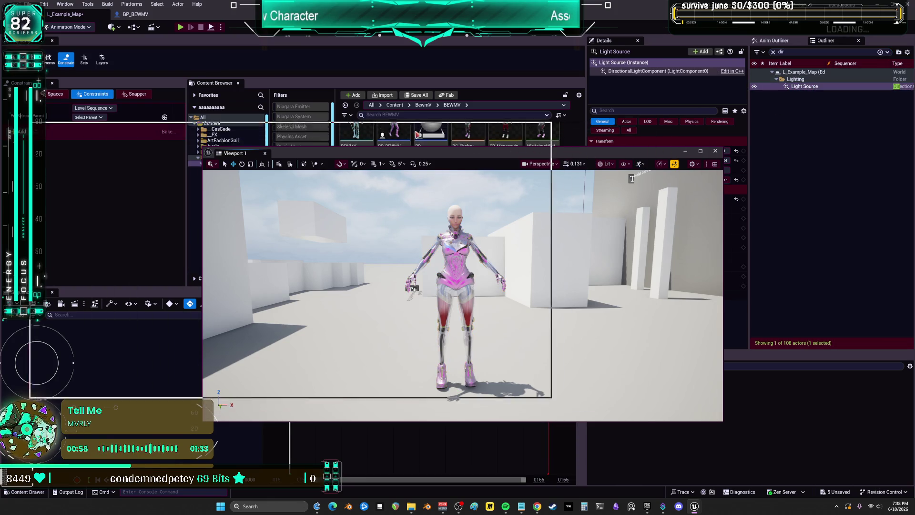
{"action": "left_click_drag", "start_coordinate": [593, 161], "coordinate": [421, 136]}
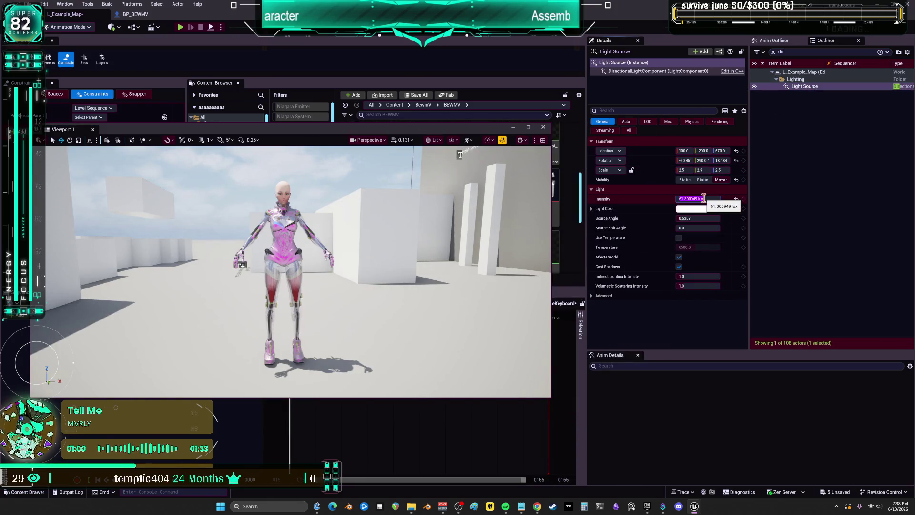
{"action": "type", "text": "5"}
{"action": "key", "text": "Return"}
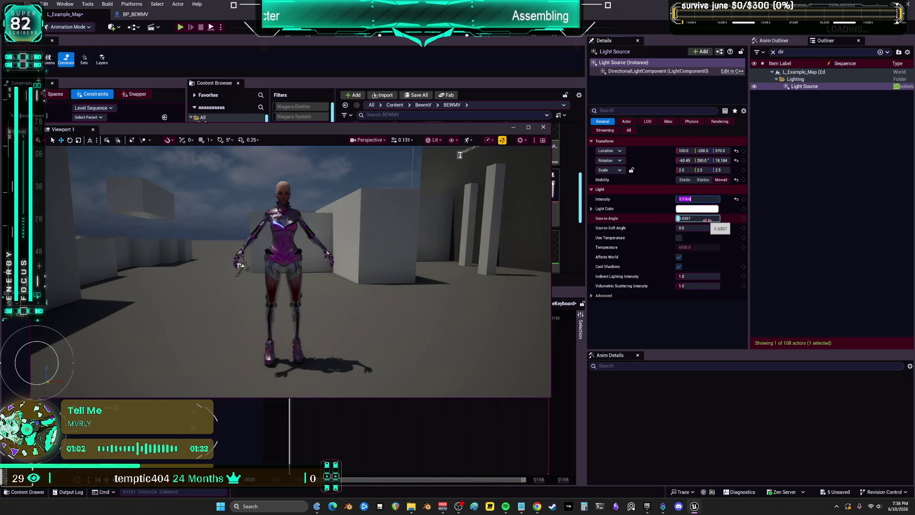
Enable temperature at about 6235, rotate the sun's yaw, and raise intensity to 12.659076 lux.
{"action": "left_click", "coordinate": [701, 247]}
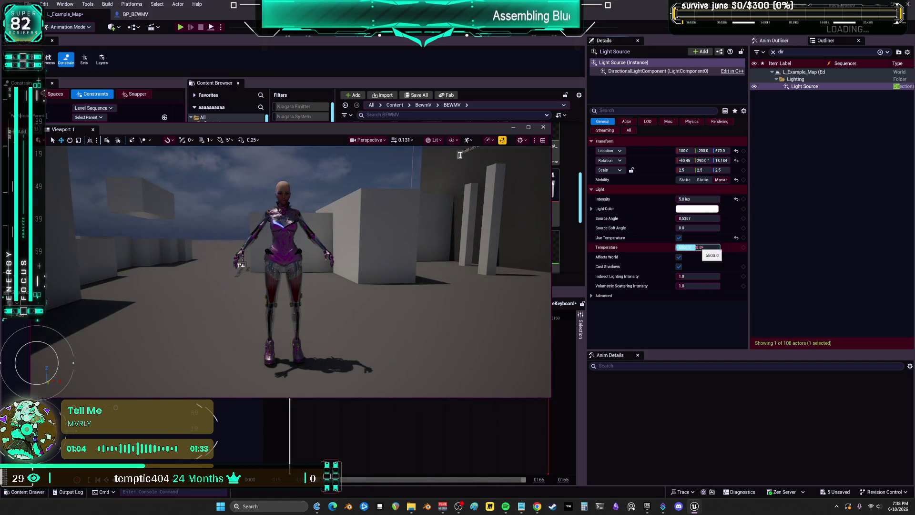
{"action": "key", "text": "Return"}
{"action": "mouse_move", "coordinate": [702, 160]}
{"action": "left_mouse_down"}
{"action": "mouse_move", "coordinate": [671, 160]}
{"action": "mouse_move", "coordinate": [743, 161]}
{"action": "left_mouse_up"}
{"action": "left_click_drag", "start_coordinate": [686, 198], "coordinate": [695, 199]}
{"action": "left_click", "coordinate": [699, 247]}
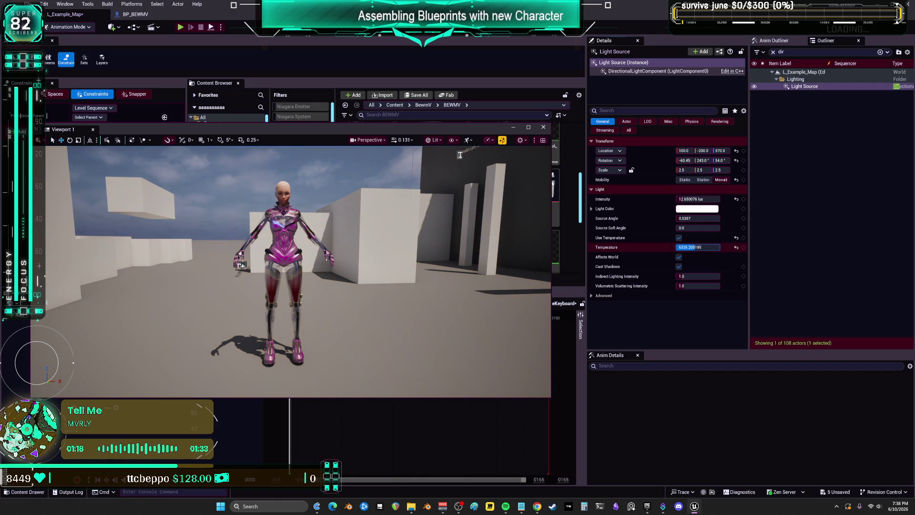
{"action": "left_click_drag", "start_coordinate": [493, 133], "coordinate": [630, 132]}
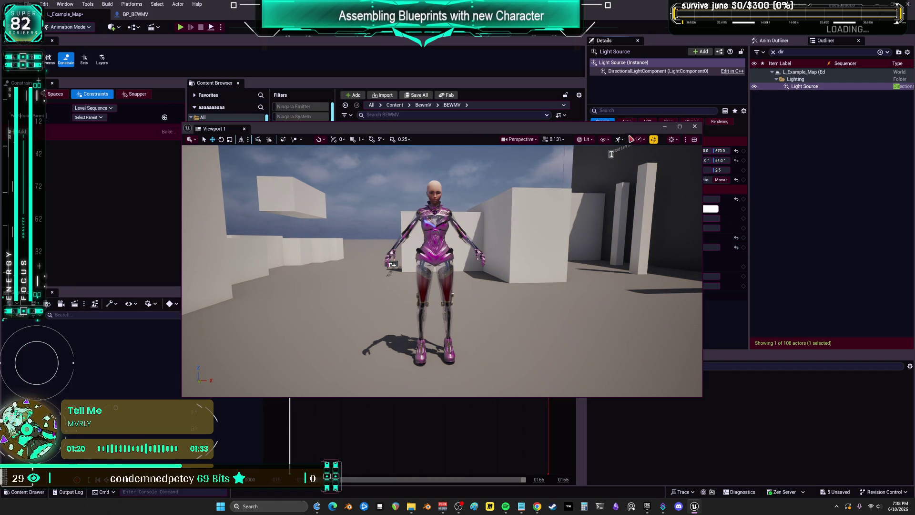
{"action": "mouse_move", "coordinate": [444, 138]}
{"action": "left_mouse_down"}
{"action": "mouse_move", "coordinate": [514, 244]}
{"action": "mouse_move", "coordinate": [630, 219]}
{"action": "mouse_move", "coordinate": [563, 176]}
{"action": "left_mouse_up"}
{"action": "left_click", "coordinate": [774, 41]}
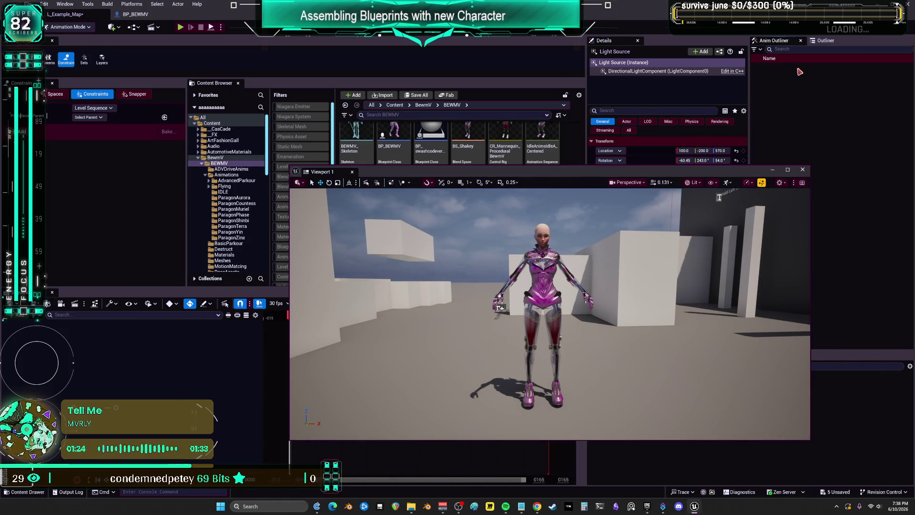
{"action": "left_click", "coordinate": [826, 40]}
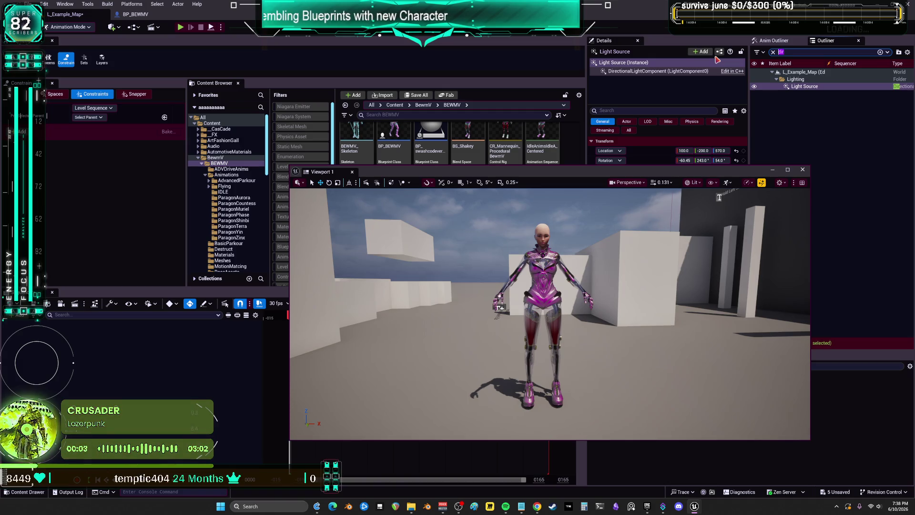
Drag SKM_BewmV into the IdleKeyboard sequence and add idleC_Anim1 to its Animation track.
{"action": "type", "text": "bewm"}
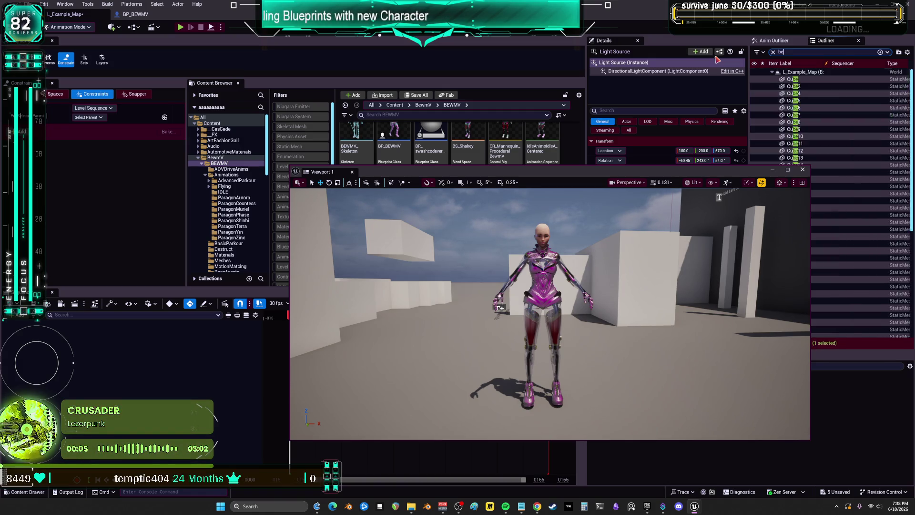
{"action": "left_click_drag", "start_coordinate": [795, 78], "coordinate": [168, 370]}
{"action": "left_click_drag", "start_coordinate": [494, 179], "coordinate": [580, 273]}
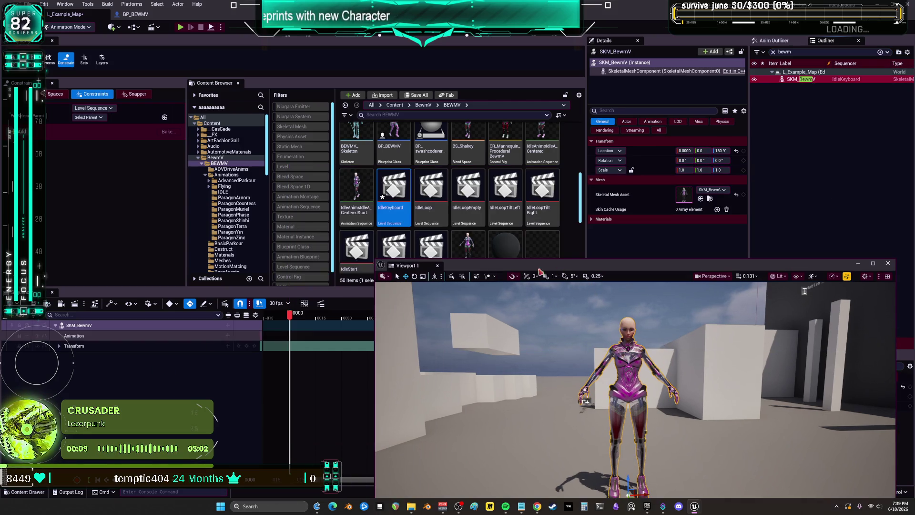
{"action": "left_click", "coordinate": [228, 336]}
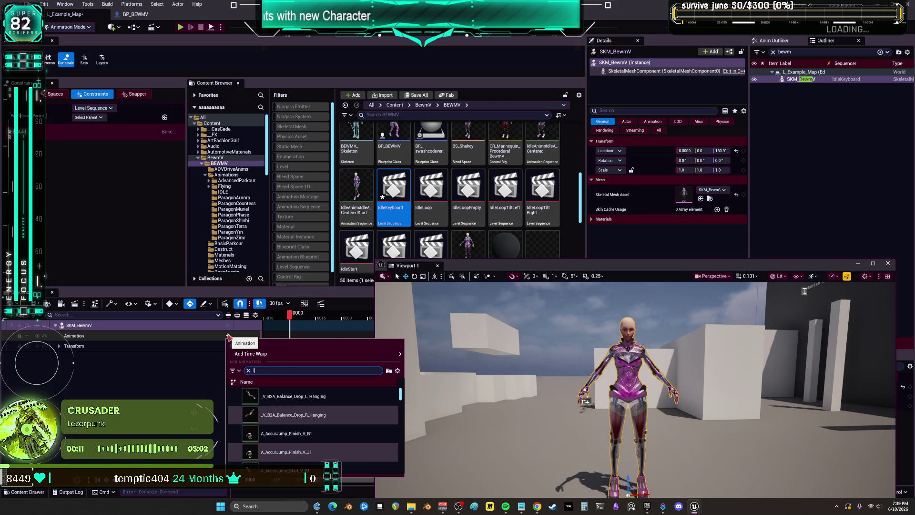
{"action": "type", "text": "idle"}
{"action": "key", "text": "BackSpace"}
{"action": "key", "text": "BackSpace"}
{"action": "key", "text": "BackSpace"}
{"action": "type", "text": "leC"}
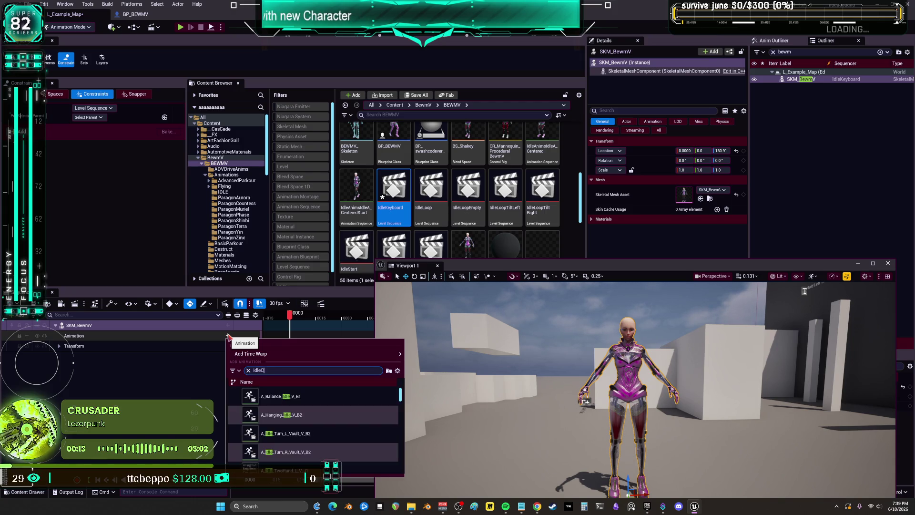
{"action": "left_click", "coordinate": [314, 399]}
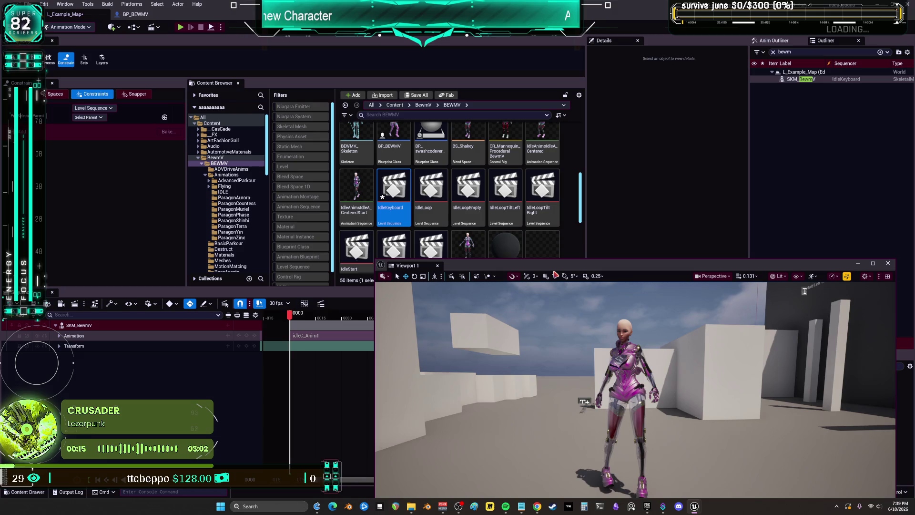
{"action": "left_click_drag", "start_coordinate": [553, 266], "coordinate": [501, 179]}
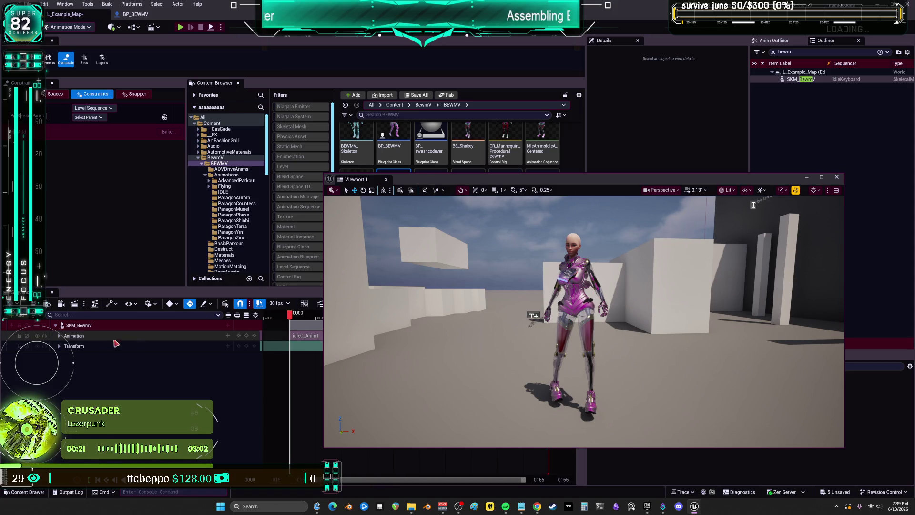
{"action": "left_click", "coordinate": [223, 337]}
Bake SKM_BewmV's binding to Control Rig with Export Attribute and Material Curves unchecked.
{"action": "key", "text": "Escape"}
{"action": "right_click", "coordinate": [183, 336]}
{"action": "mouse_move", "coordinate": [228, 153]}
{"action": "right_click", "coordinate": [182, 336]}
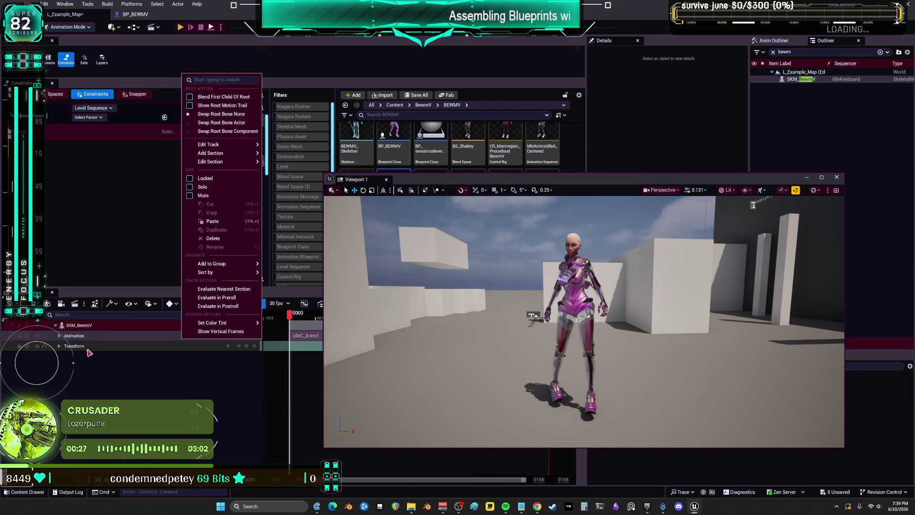
{"action": "right_click", "coordinate": [85, 325]}
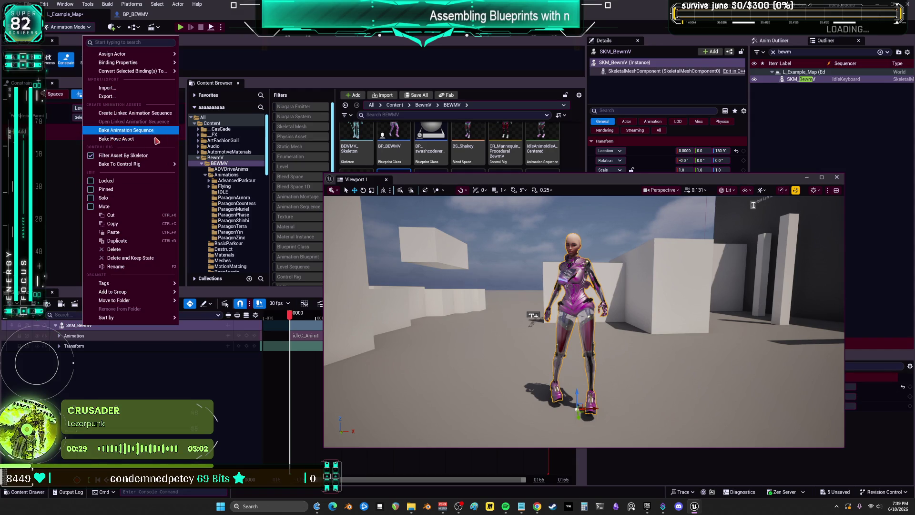
{"action": "mouse_move", "coordinate": [143, 164]}
{"action": "left_click", "coordinate": [232, 187]}
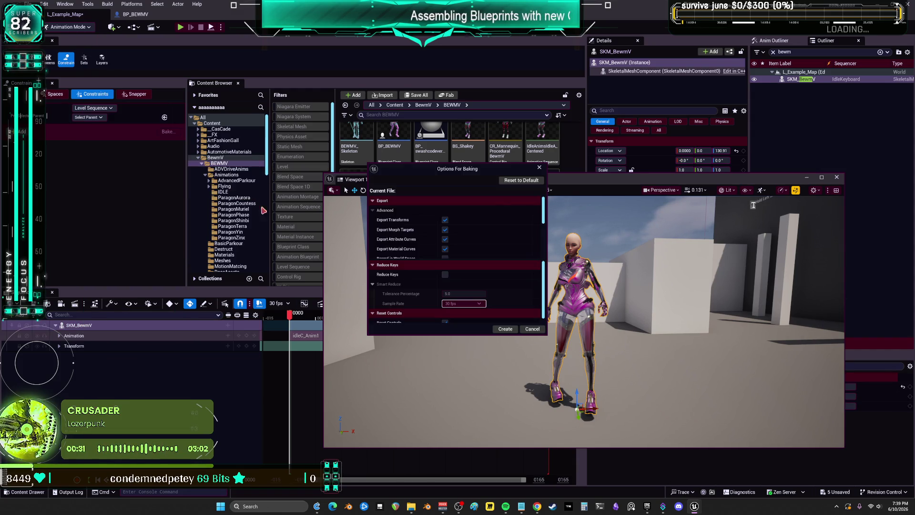
{"action": "left_click", "coordinate": [445, 239]}
{"action": "left_click", "coordinate": [445, 249]}
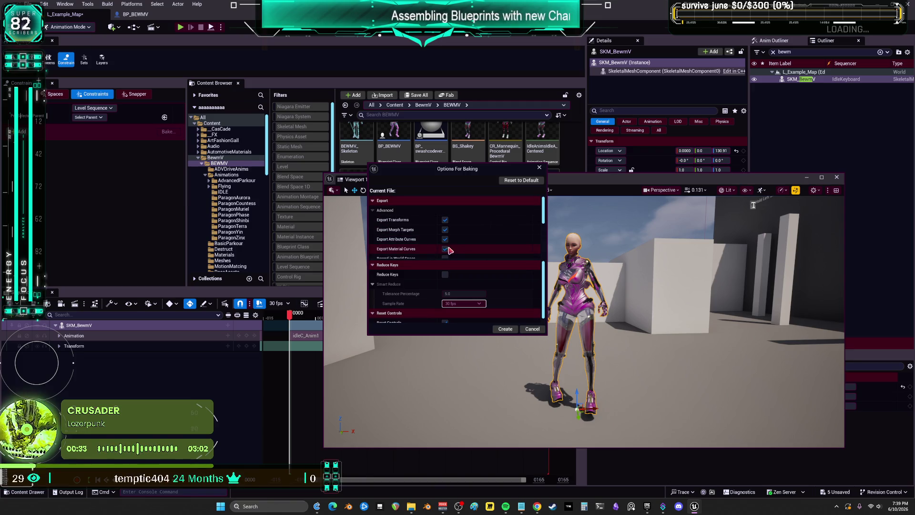
{"action": "left_click", "coordinate": [505, 329]}
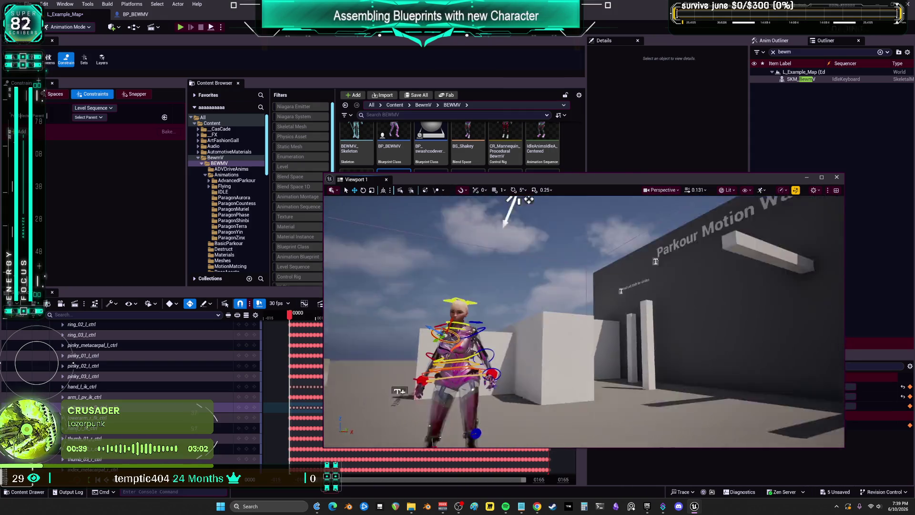
{"action": "mouse_move", "coordinate": [476, 179]}
{"action": "left_mouse_down"}
{"action": "mouse_move", "coordinate": [432, 73]}
{"action": "mouse_move", "coordinate": [470, 68]}
{"action": "mouse_move", "coordinate": [445, 26]}
{"action": "left_mouse_up"}
Delete the rig keys before frame 74, slide the remaining keys to frame 0, and reset the playhead.
{"action": "left_click_drag", "start_coordinate": [299, 318], "coordinate": [421, 325]}
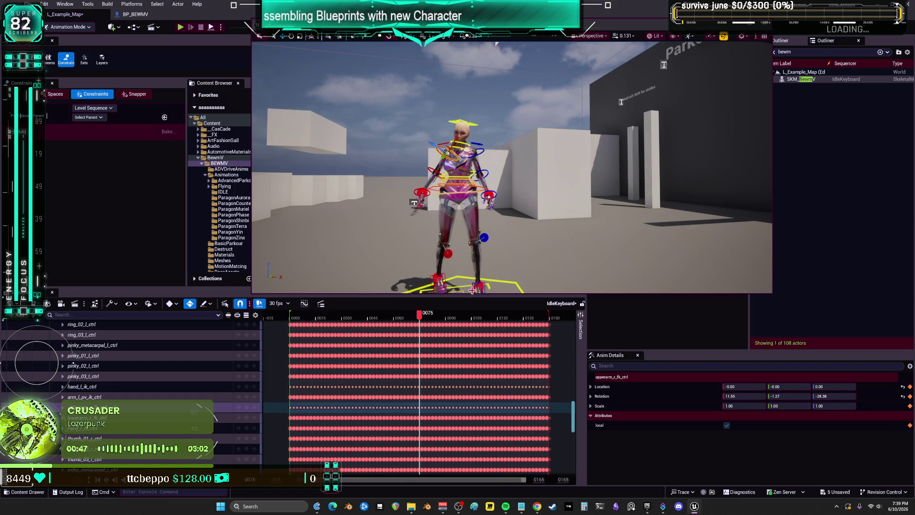
{"action": "scroll", "coordinate": [445, 344], "scroll_direction": "up", "scroll_amount": 10}
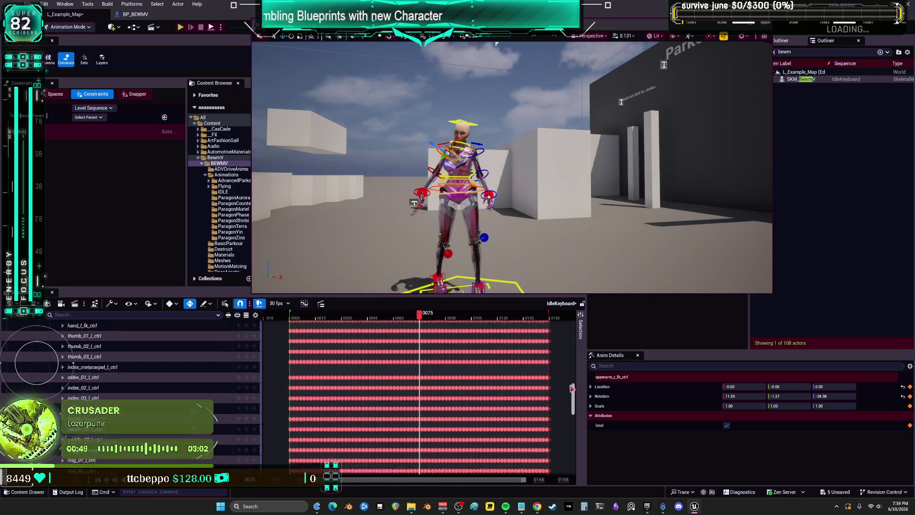
{"action": "mouse_move", "coordinate": [283, 355]}
{"action": "left_mouse_down"}
{"action": "mouse_move", "coordinate": [398, 485]}
{"action": "mouse_move", "coordinate": [147, 374]}
{"action": "mouse_move", "coordinate": [93, 387]}
{"action": "mouse_move", "coordinate": [291, 362]}
{"action": "mouse_move", "coordinate": [299, 348]}
{"action": "left_mouse_up"}
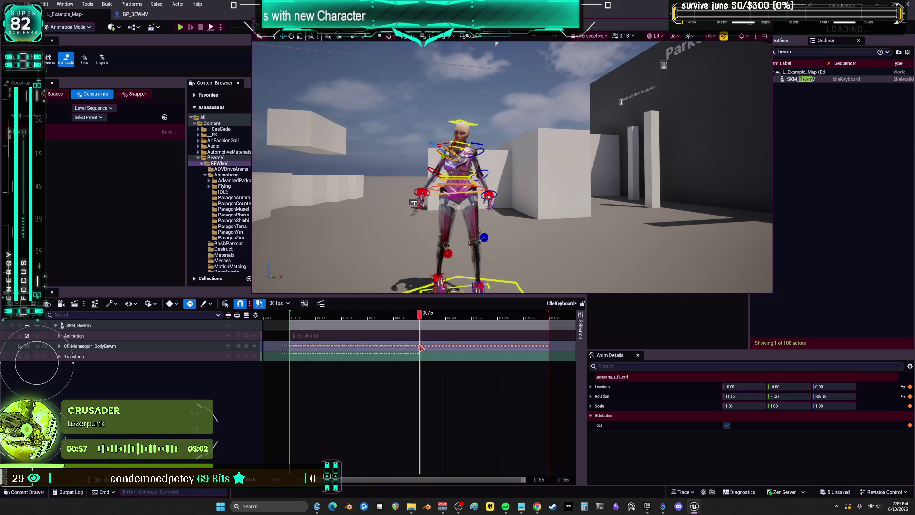
{"action": "left_click_drag", "start_coordinate": [420, 348], "coordinate": [420, 348]}
{"action": "key", "text": "Delete"}
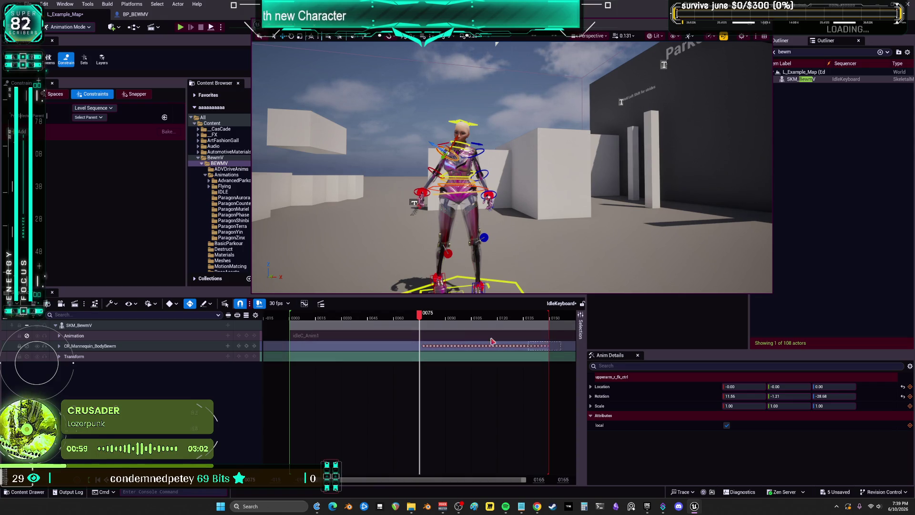
{"action": "left_click_drag", "start_coordinate": [415, 346], "coordinate": [290, 351]}
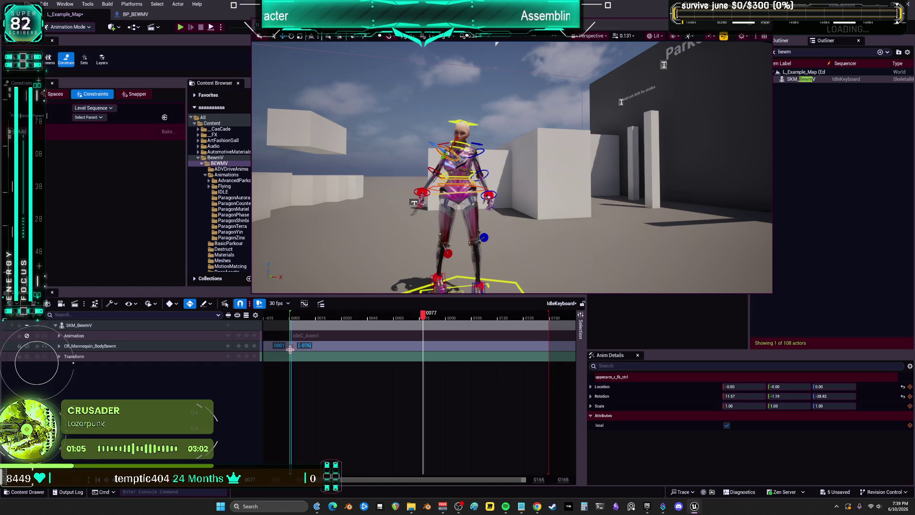
{"action": "left_click_drag", "start_coordinate": [423, 319], "coordinate": [291, 319]}
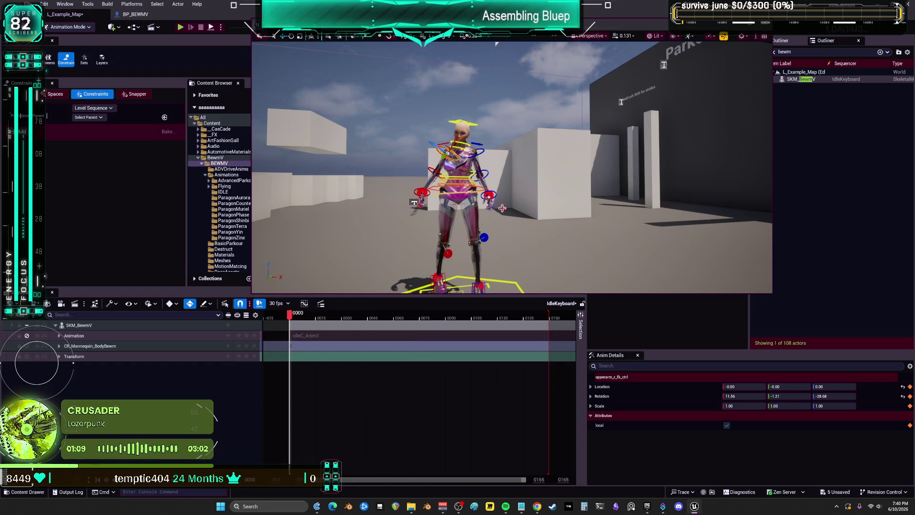
{"action": "scroll", "coordinate": [502, 208], "scroll_direction": "up", "scroll_amount": 10}
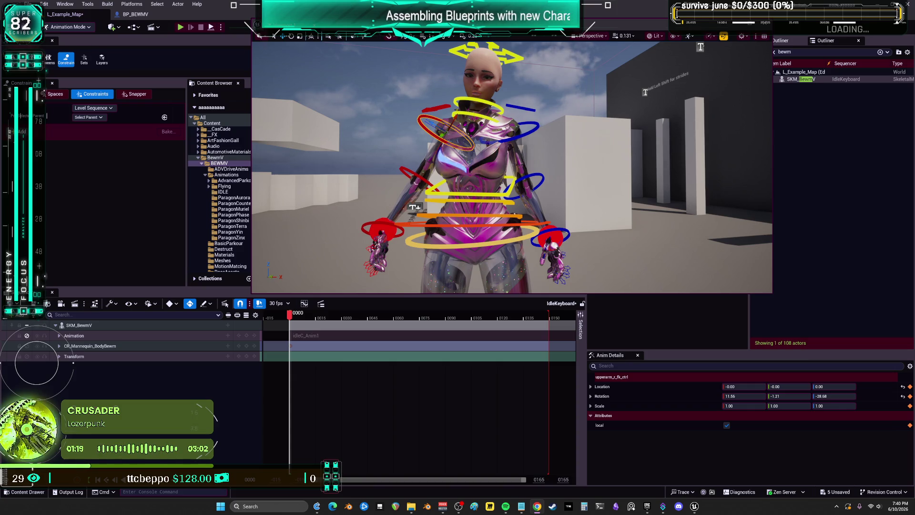
Add child tracks under CR_Mannequin_BodyBewm and save all unsaved levels and assets.
{"action": "left_click", "coordinate": [228, 346]}
{"action": "left_click", "coordinate": [256, 368]}
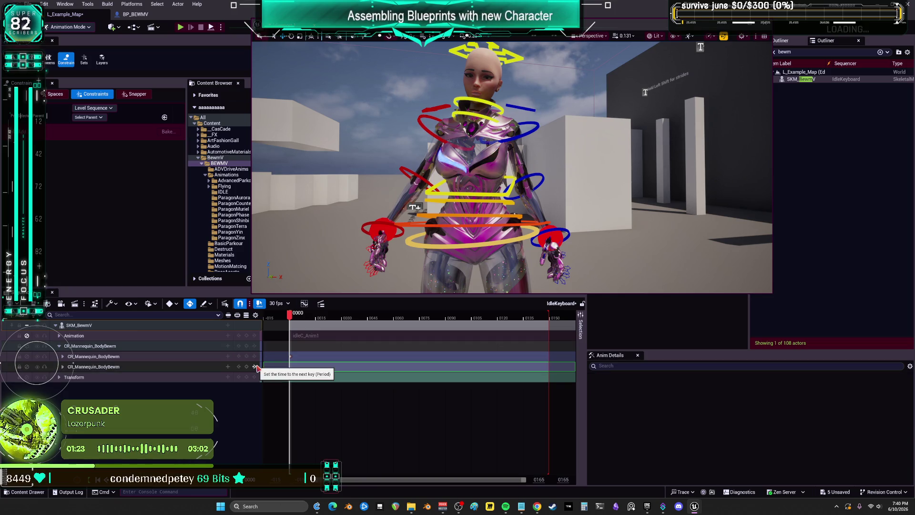
{"action": "left_click", "coordinate": [28, 4]}
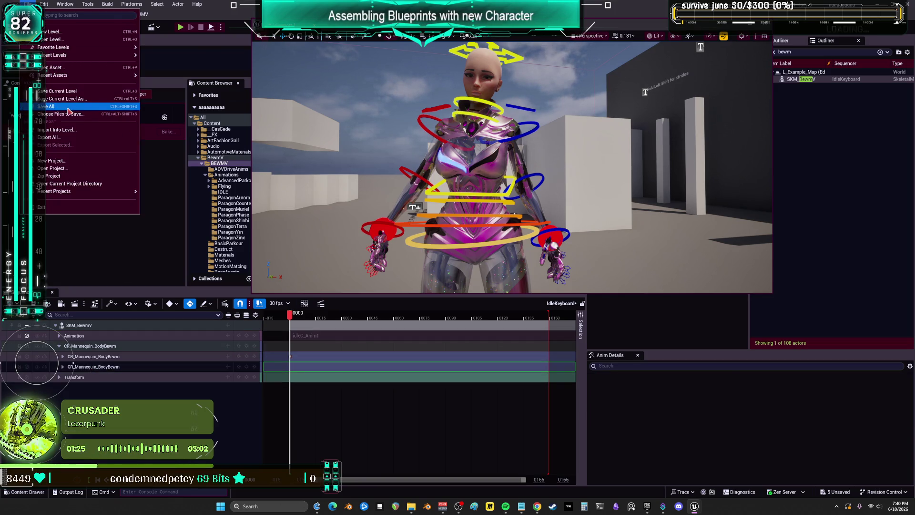
{"action": "left_click", "coordinate": [68, 106]}
Turn on arm_l_fk_ik_switch and select the right hand IK control.
{"action": "left_click", "coordinate": [400, 232]}
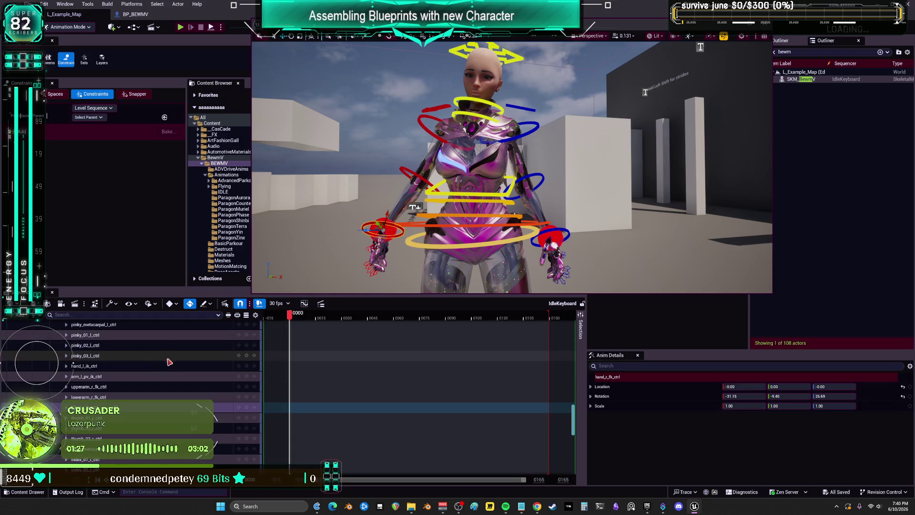
{"action": "left_click", "coordinate": [477, 377]}
{"action": "scroll", "coordinate": [519, 417], "scroll_direction": "down", "scroll_amount": 4}
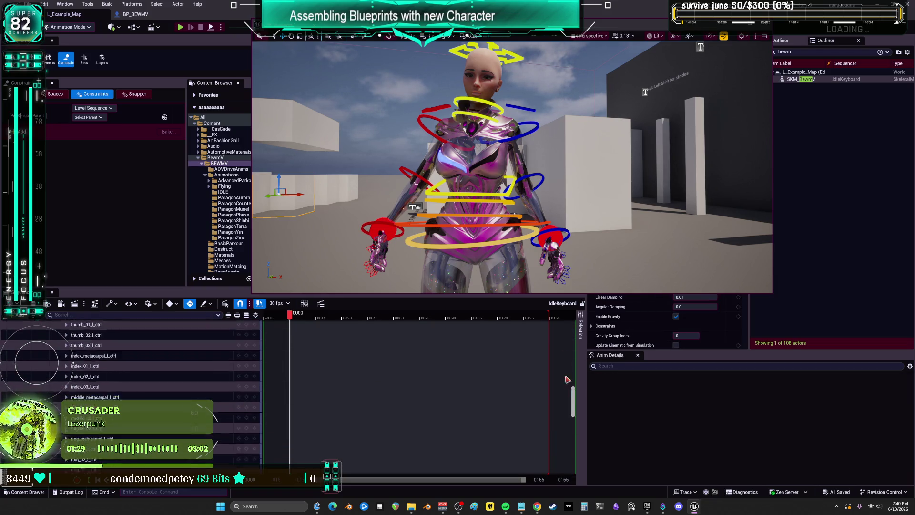
{"action": "scroll", "coordinate": [567, 380], "scroll_direction": "up", "scroll_amount": 5}
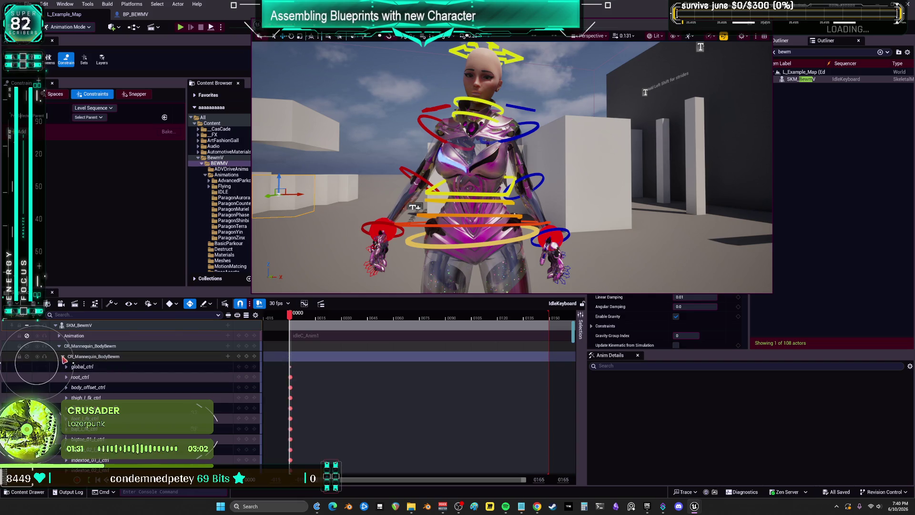
{"action": "scroll", "coordinate": [69, 367], "scroll_direction": "down", "scroll_amount": 4}
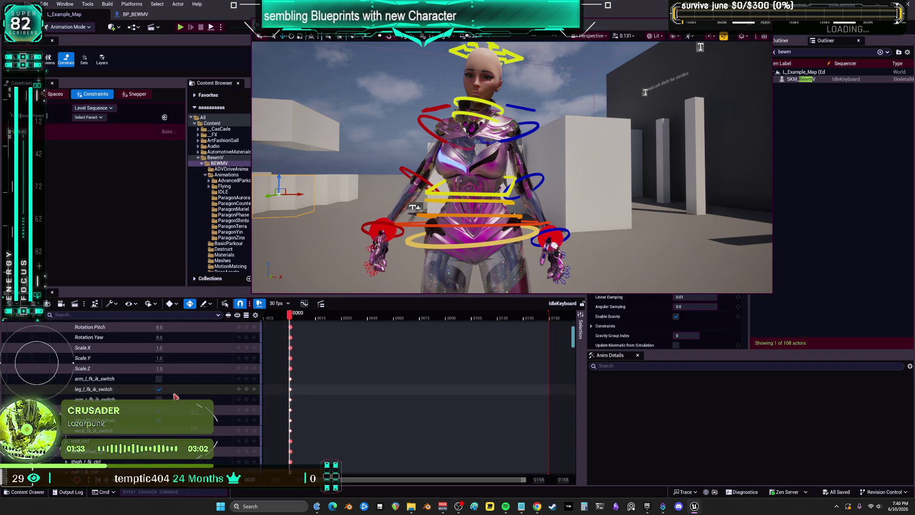
{"action": "left_click", "coordinate": [159, 378]}
{"action": "left_click", "coordinate": [158, 379]}
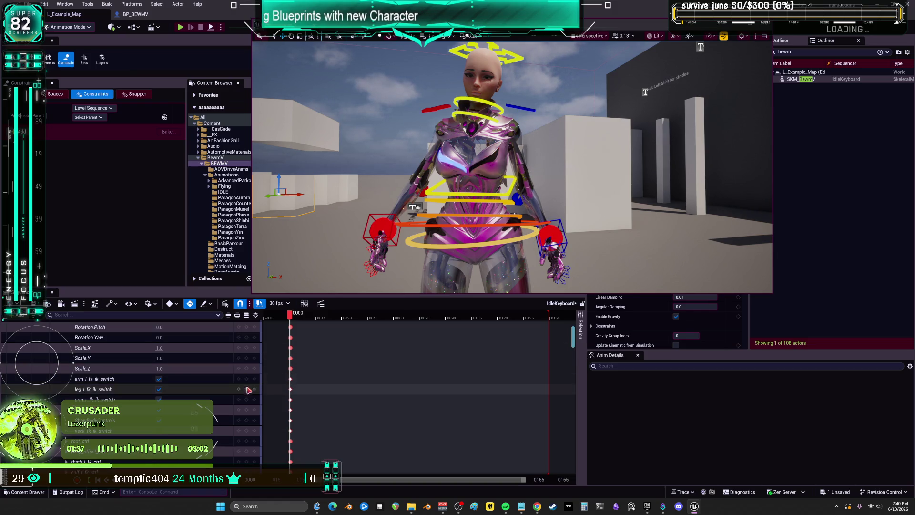
{"action": "left_click", "coordinate": [247, 408]}
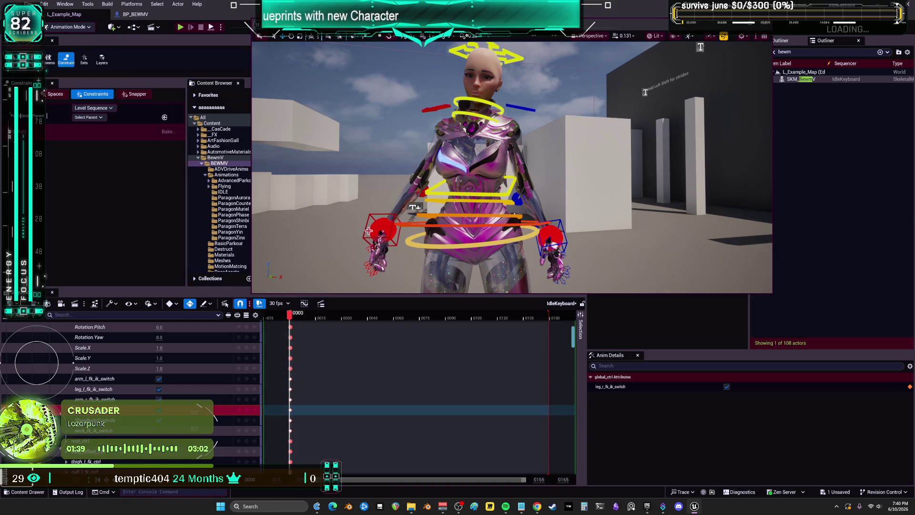
{"action": "left_click", "coordinate": [368, 221]}
Reposition the right hand IK control and switch the viewport to full-screen for a side view.
{"action": "mouse_move", "coordinate": [381, 229]}
{"action": "left_mouse_down"}
{"action": "mouse_move", "coordinate": [429, 239]}
{"action": "mouse_move", "coordinate": [448, 229]}
{"action": "mouse_move", "coordinate": [444, 238]}
{"action": "mouse_move", "coordinate": [537, 206]}
{"action": "mouse_move", "coordinate": [544, 188]}
{"action": "mouse_move", "coordinate": [476, 167]}
{"action": "mouse_move", "coordinate": [420, 169]}
{"action": "left_mouse_up"}
{"action": "left_click_drag", "start_coordinate": [588, 51], "coordinate": [623, 53]}
{"action": "mouse_move", "coordinate": [389, 175]}
{"action": "left_mouse_down"}
{"action": "mouse_move", "coordinate": [539, 146]}
{"action": "mouse_move", "coordinate": [541, 172]}
{"action": "mouse_move", "coordinate": [505, 200]}
{"action": "mouse_move", "coordinate": [598, 95]}
{"action": "left_mouse_up"}
{"action": "key", "text": "F11"}
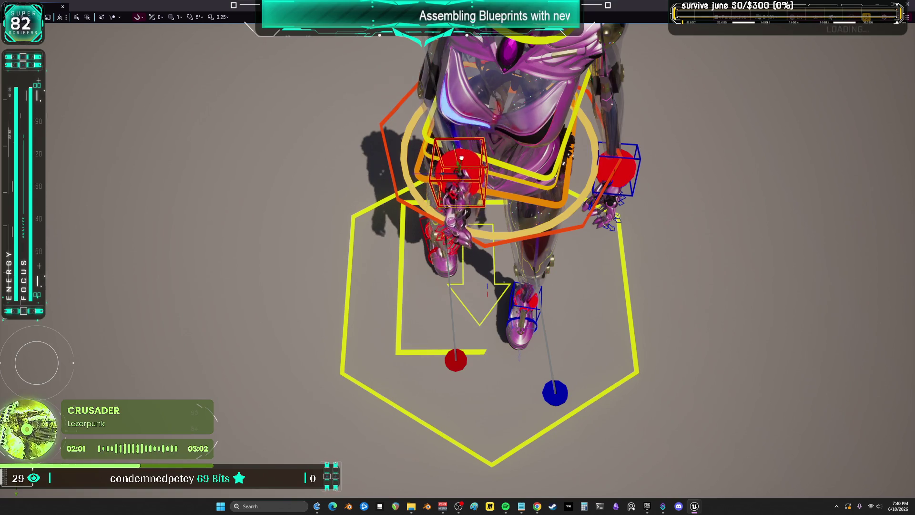
{"action": "left_click_drag", "start_coordinate": [461, 163], "coordinate": [380, 128]}
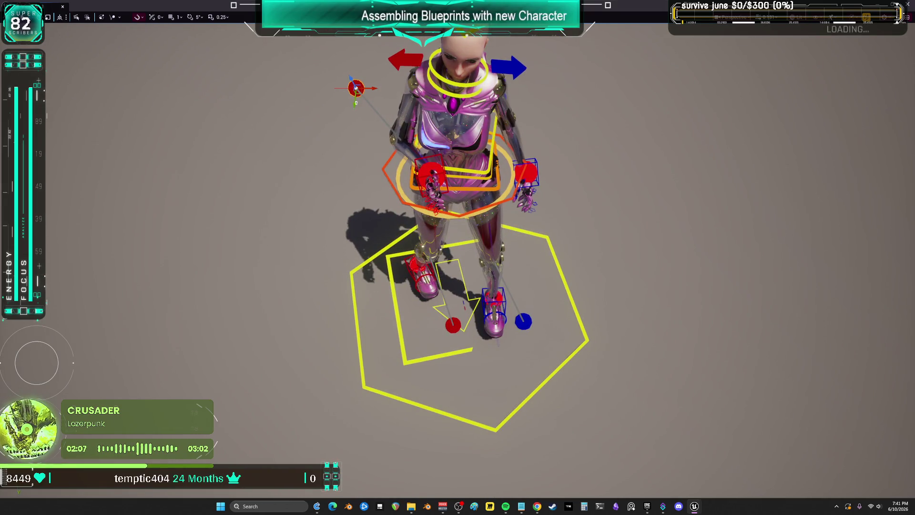
{"action": "left_click_drag", "start_coordinate": [537, 160], "coordinate": [547, 187]}
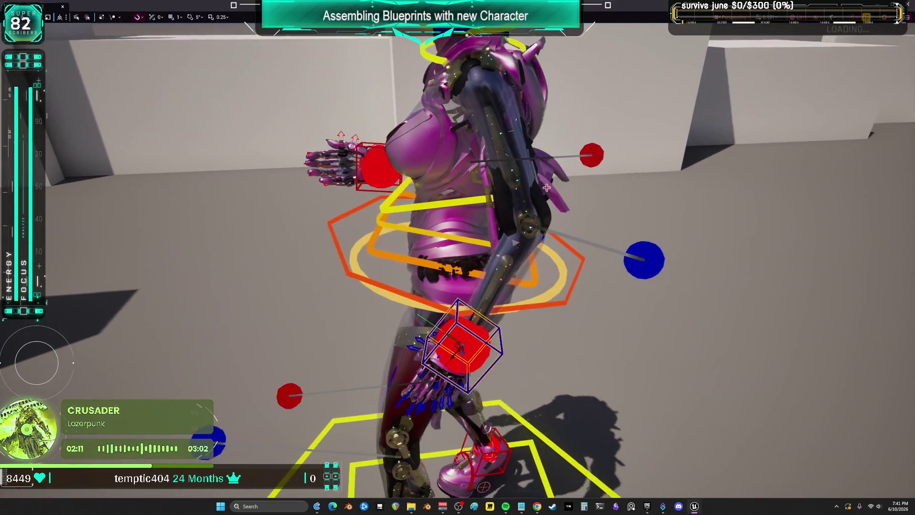
Lift the red hand near the chest and rotate the blue hand upright with fingers curled.
{"action": "mouse_move", "coordinate": [458, 343]}
{"action": "left_mouse_down"}
{"action": "mouse_move", "coordinate": [373, 239]}
{"action": "mouse_move", "coordinate": [353, 189]}
{"action": "mouse_move", "coordinate": [379, 164]}
{"action": "mouse_move", "coordinate": [476, 176]}
{"action": "mouse_move", "coordinate": [475, 104]}
{"action": "left_mouse_up"}
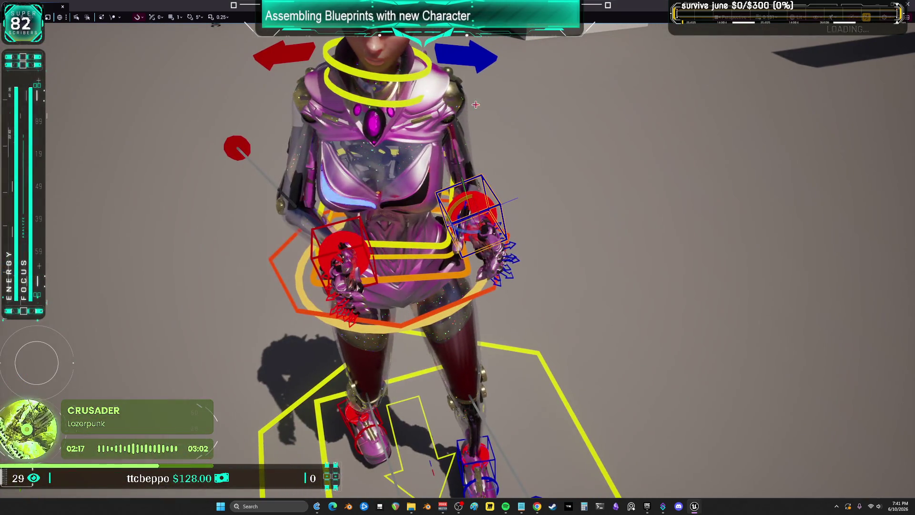
{"action": "left_click_drag", "start_coordinate": [498, 212], "coordinate": [423, 226]}
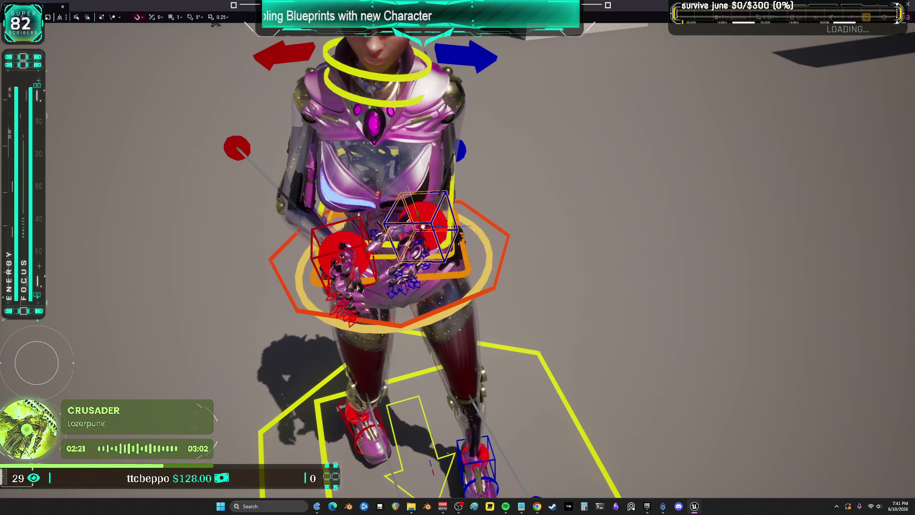
{"action": "mouse_move", "coordinate": [498, 121]}
{"action": "left_mouse_down"}
{"action": "mouse_move", "coordinate": [447, 195]}
{"action": "mouse_move", "coordinate": [549, 210]}
{"action": "left_mouse_up"}
{"action": "left_click_drag", "start_coordinate": [477, 210], "coordinate": [476, 237]}
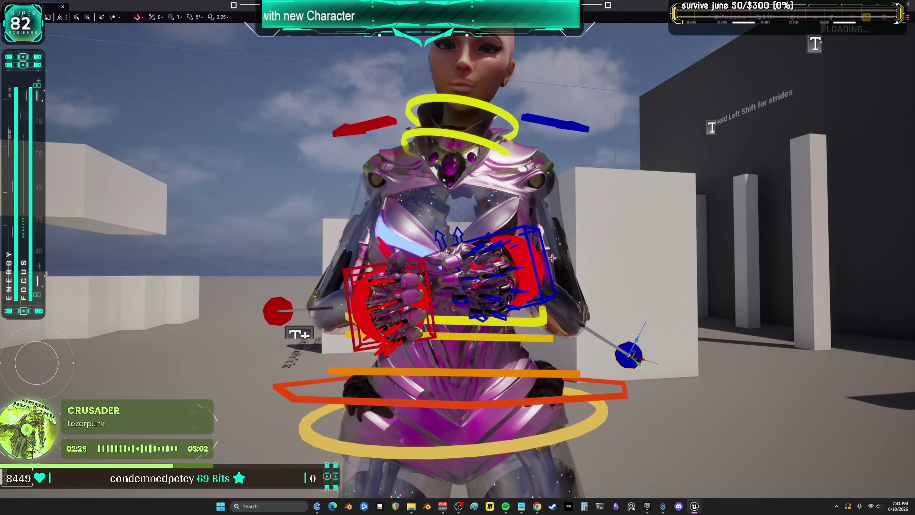
Lower the blue hand, switch to local space, and rotate the red hand up toward it.
{"action": "left_click", "coordinate": [538, 289]}
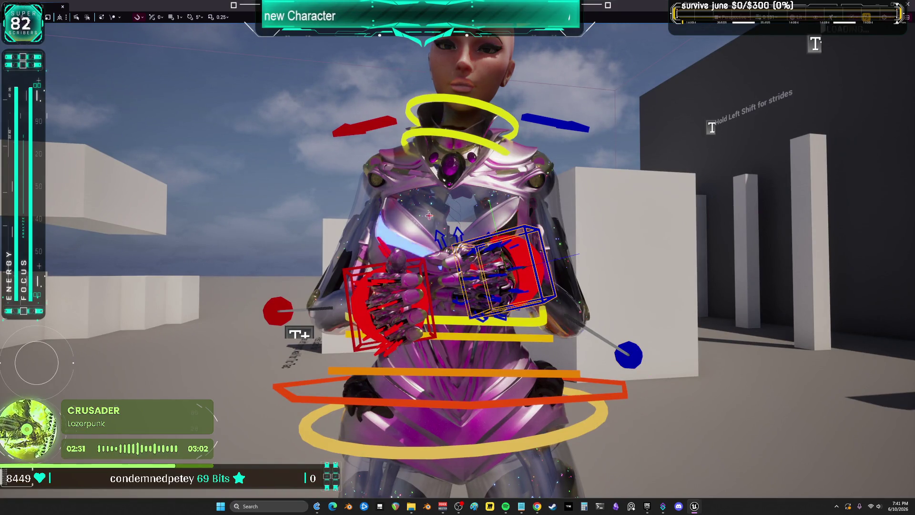
{"action": "mouse_move", "coordinate": [505, 260]}
{"action": "left_mouse_down"}
{"action": "mouse_move", "coordinate": [536, 280]}
{"action": "mouse_move", "coordinate": [511, 264]}
{"action": "mouse_move", "coordinate": [528, 273]}
{"action": "mouse_move", "coordinate": [502, 282]}
{"action": "mouse_move", "coordinate": [535, 286]}
{"action": "left_mouse_up"}
{"action": "left_click", "coordinate": [61, 17]}
{"action": "left_click", "coordinate": [388, 291]}
{"action": "mouse_move", "coordinate": [388, 292]}
{"action": "left_mouse_down"}
{"action": "mouse_move", "coordinate": [389, 272]}
{"action": "mouse_move", "coordinate": [360, 288]}
{"action": "left_mouse_up"}
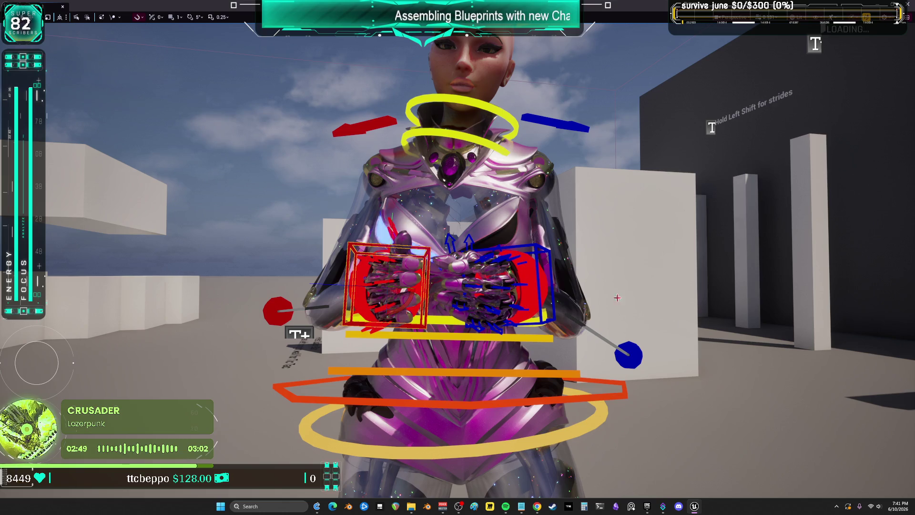
{"action": "left_click_drag", "start_coordinate": [433, 300], "coordinate": [441, 417]}
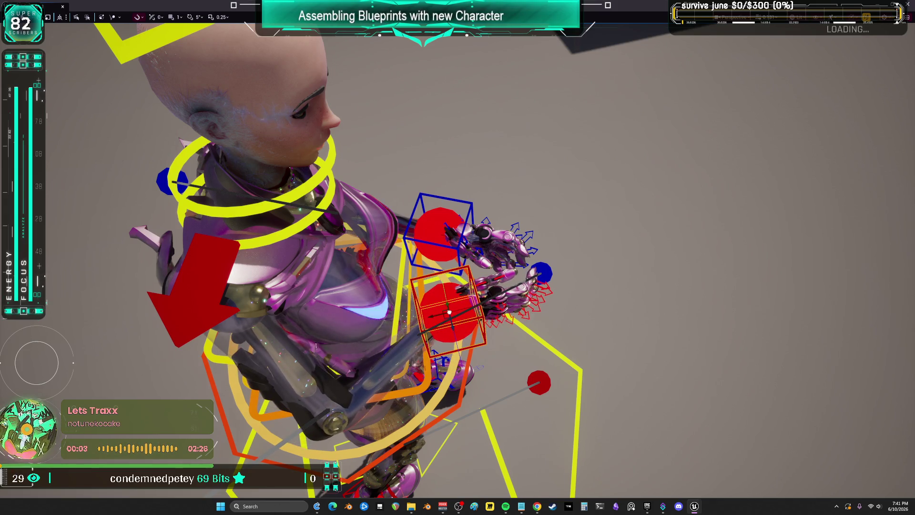
{"action": "left_click_drag", "start_coordinate": [441, 418], "coordinate": [442, 391]}
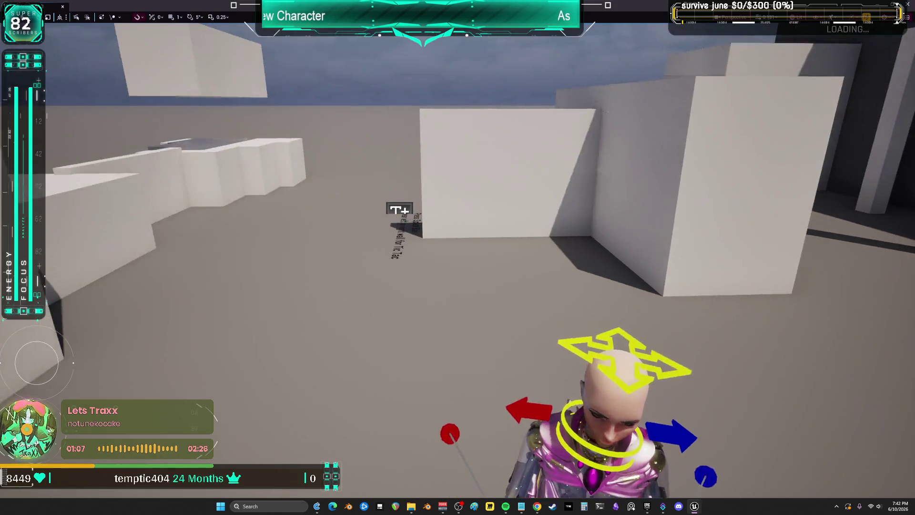
Leave immersive mode and scrub to frame 1 to preview the stray pose.
{"action": "key", "text": "F11"}
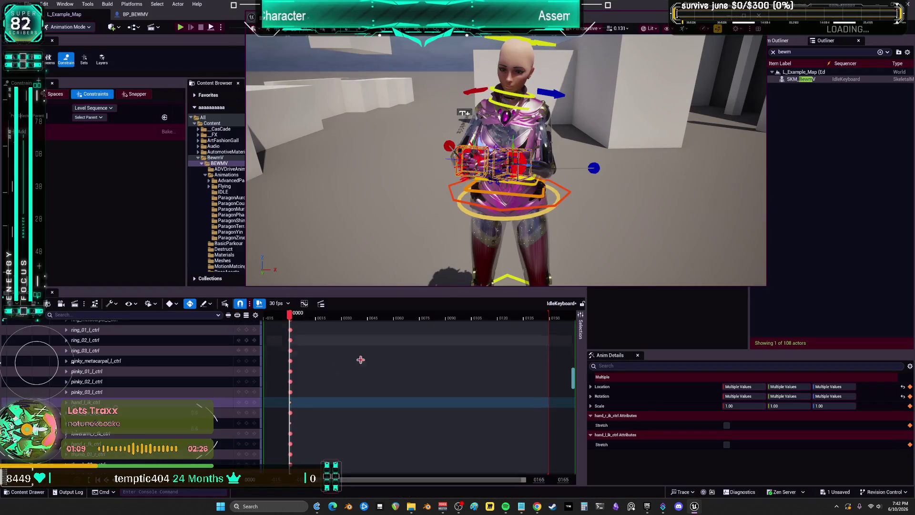
{"action": "scroll", "coordinate": [216, 387], "scroll_direction": "down", "scroll_amount": 5}
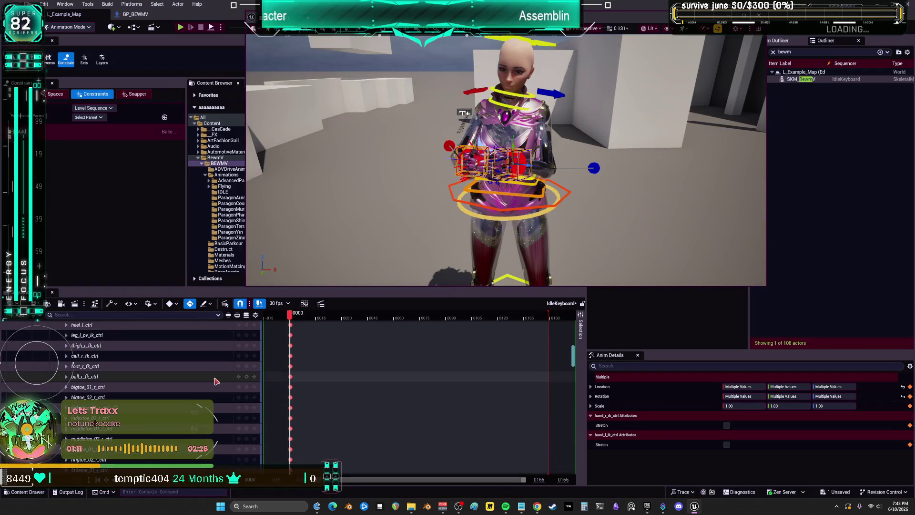
{"action": "mouse_move", "coordinate": [429, 215]}
{"action": "left_mouse_down"}
{"action": "mouse_move", "coordinate": [448, 177]}
{"action": "mouse_move", "coordinate": [403, 168]}
{"action": "left_mouse_up"}
{"action": "left_click", "coordinate": [403, 168]}
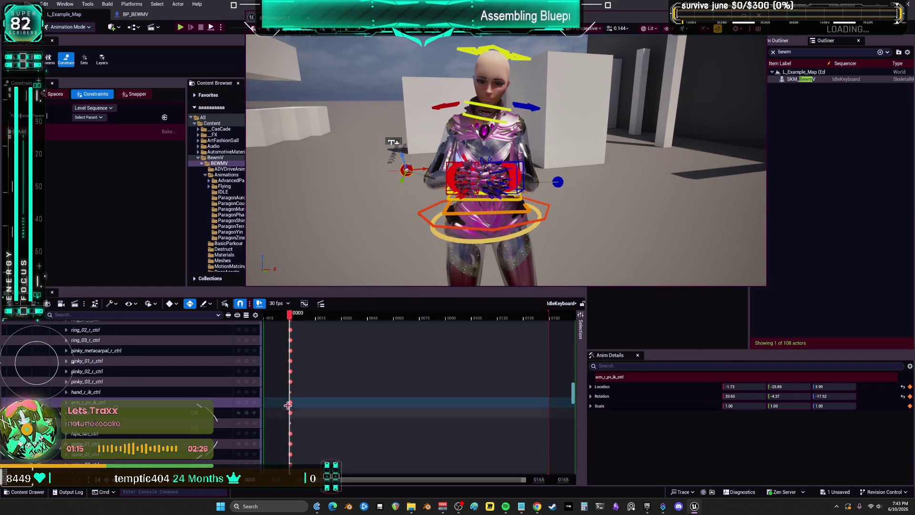
{"action": "scroll", "coordinate": [333, 382], "scroll_direction": "up", "scroll_amount": 4}
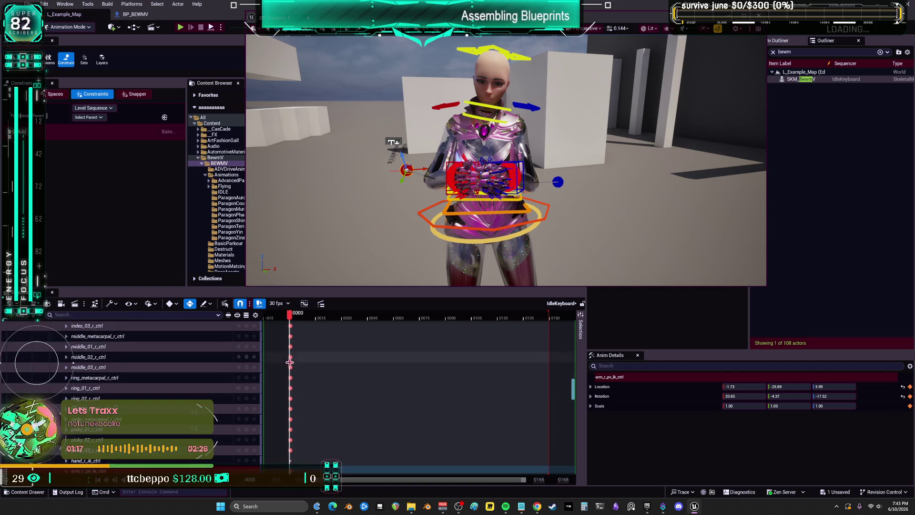
{"action": "scroll", "coordinate": [299, 412], "scroll_direction": "up", "scroll_amount": 5, "text": "ctrl"}
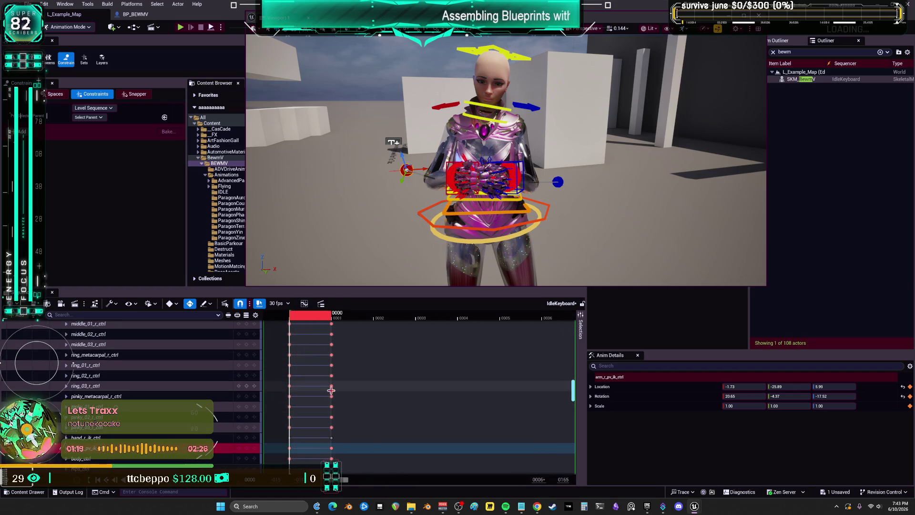
{"action": "scroll", "coordinate": [305, 400], "scroll_direction": "down", "scroll_amount": 3}
{"action": "mouse_move", "coordinate": [296, 317]}
{"action": "left_mouse_down"}
{"action": "mouse_move", "coordinate": [334, 318]}
{"action": "mouse_move", "coordinate": [294, 324]}
{"action": "mouse_move", "coordinate": [324, 457]}
{"action": "left_mouse_up"}
Delete all frame 1 keys, including the leftover CR_Mannequin_BodyBewm key, keeping only frame 0.
{"action": "key", "text": "Delete"}
{"action": "scroll", "coordinate": [366, 364], "scroll_direction": "down", "scroll_amount": 5}
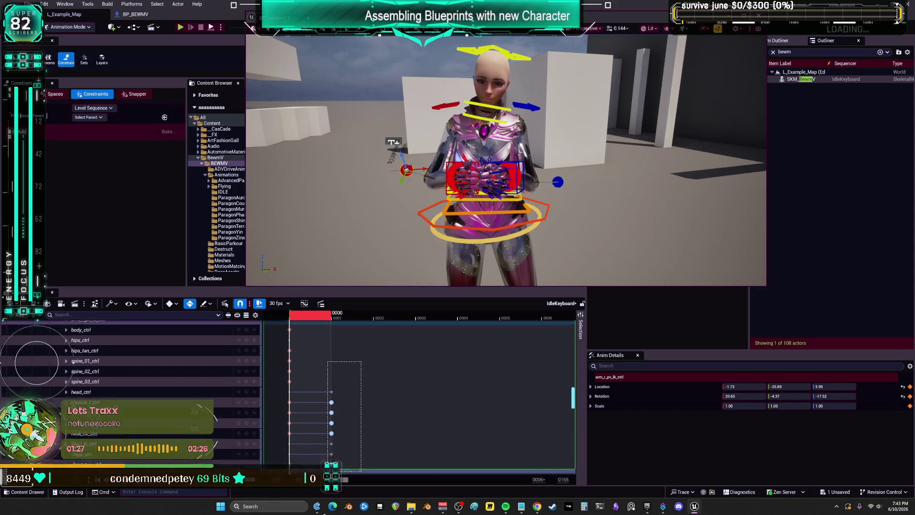
{"action": "scroll", "coordinate": [429, 365], "scroll_direction": "up", "scroll_amount": 10}
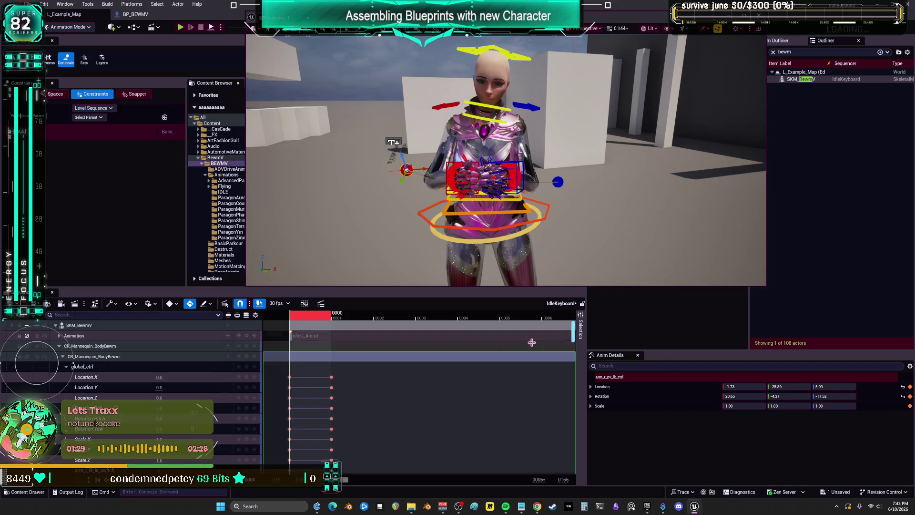
{"action": "left_click", "coordinate": [65, 357]}
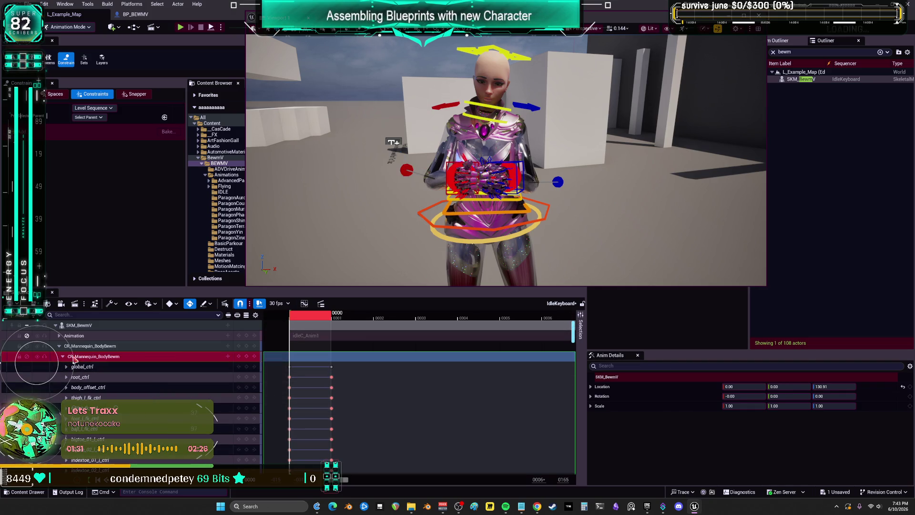
{"action": "left_click", "coordinate": [350, 362]}
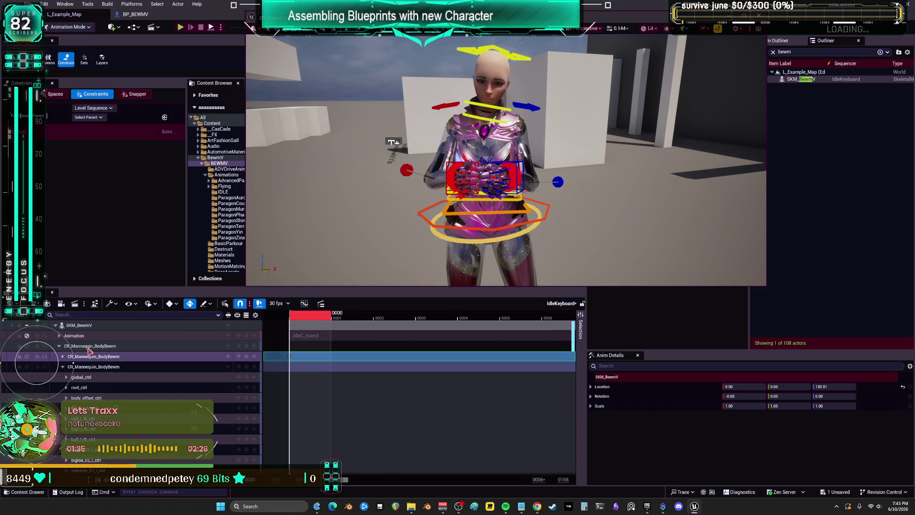
Check the arm pole-vector and hand IK controls, then bring up the Sequencer Hotkeys docs.
{"action": "scroll", "coordinate": [143, 381], "scroll_direction": "down", "scroll_amount": 10}
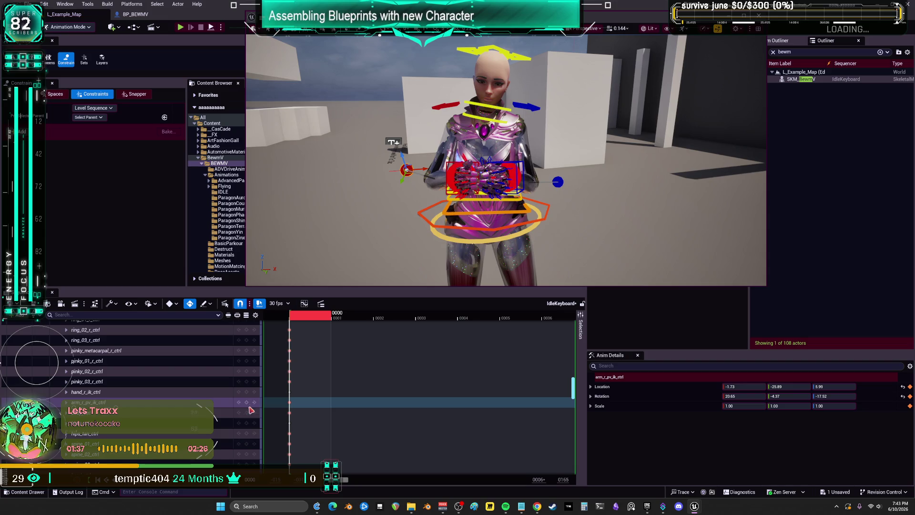
{"action": "left_click", "coordinate": [247, 404]}
{"action": "scroll", "coordinate": [247, 404], "scroll_direction": "up", "scroll_amount": 5}
{"action": "left_click", "coordinate": [247, 404]}
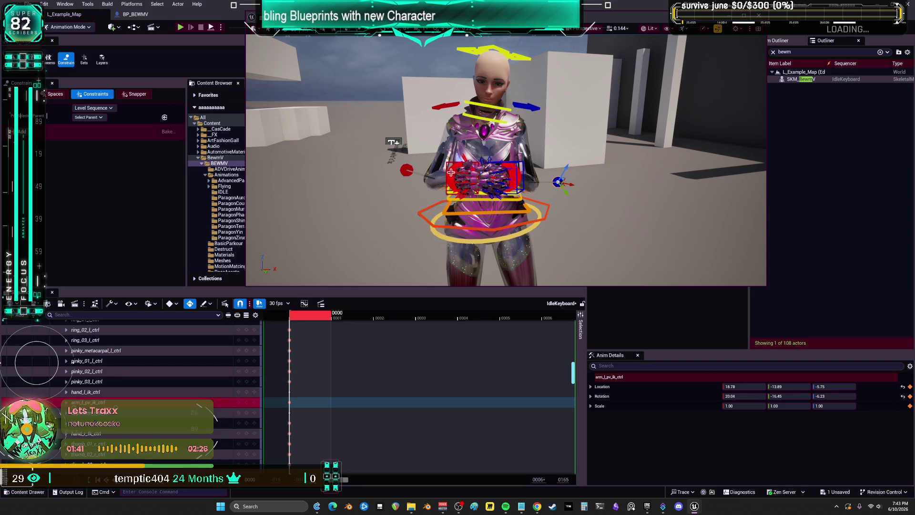
{"action": "scroll", "coordinate": [246, 404], "scroll_direction": "down", "scroll_amount": 5}
{"action": "left_click", "coordinate": [247, 403]}
{"action": "scroll", "coordinate": [247, 404], "scroll_direction": "up", "scroll_amount": 5}
{"action": "left_click", "coordinate": [246, 403]}
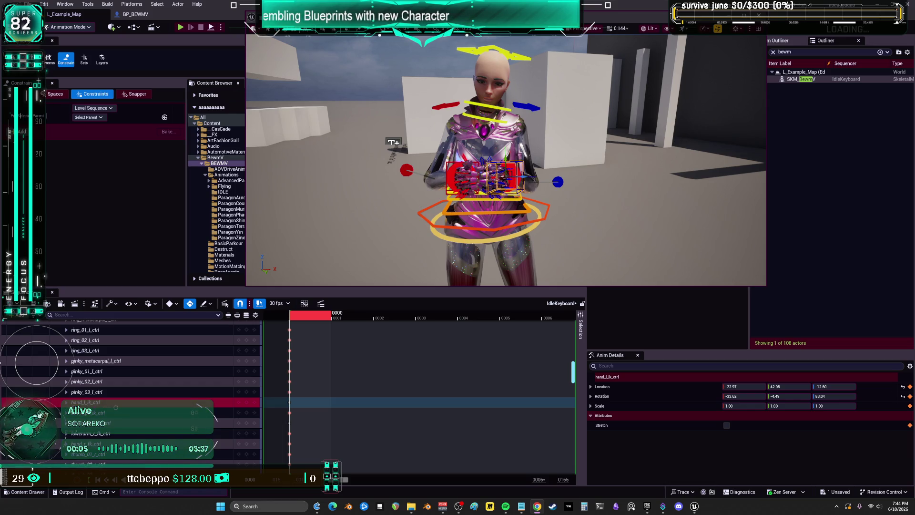
{"action": "key", "text": "alt+Tab"}
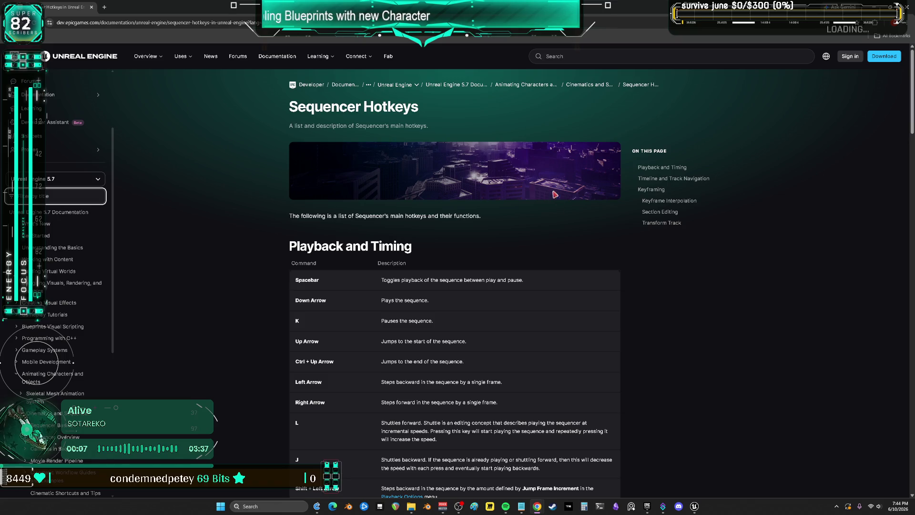
Scroll the Sequencer Hotkeys page down to the Keyframing table.
{"action": "scroll", "coordinate": [524, 309], "scroll_direction": "up", "scroll_amount": 4, "text": "ctrl"}
{"action": "scroll", "coordinate": [548, 296], "scroll_direction": "down", "scroll_amount": 3}
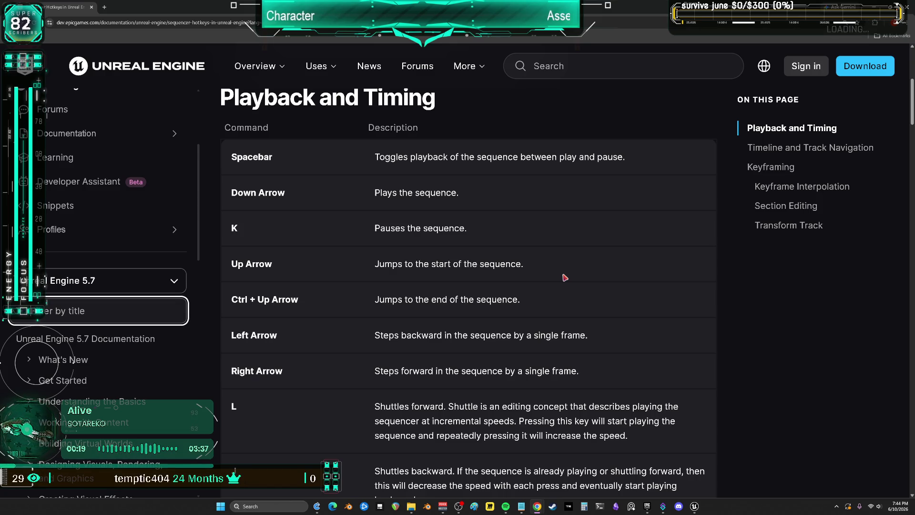
{"action": "scroll", "coordinate": [565, 277], "scroll_direction": "down", "scroll_amount": 5}
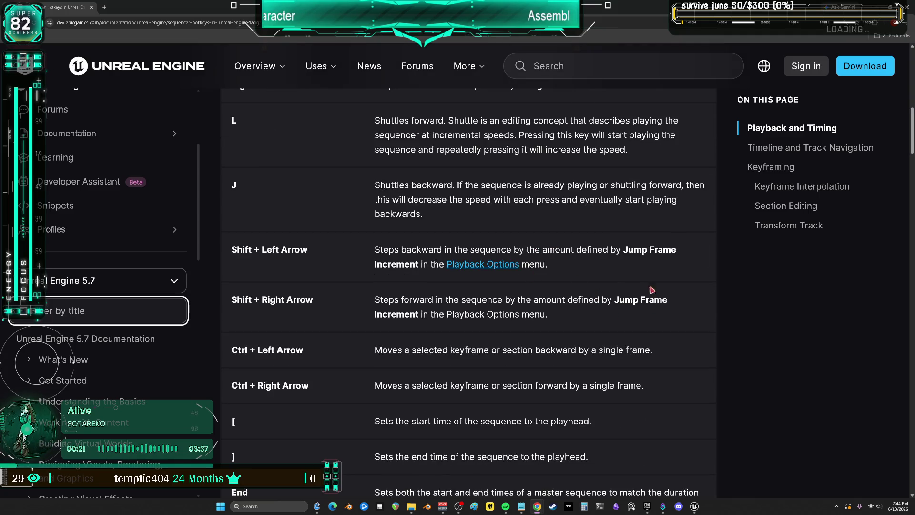
{"action": "scroll", "coordinate": [652, 290], "scroll_direction": "down", "scroll_amount": 9}
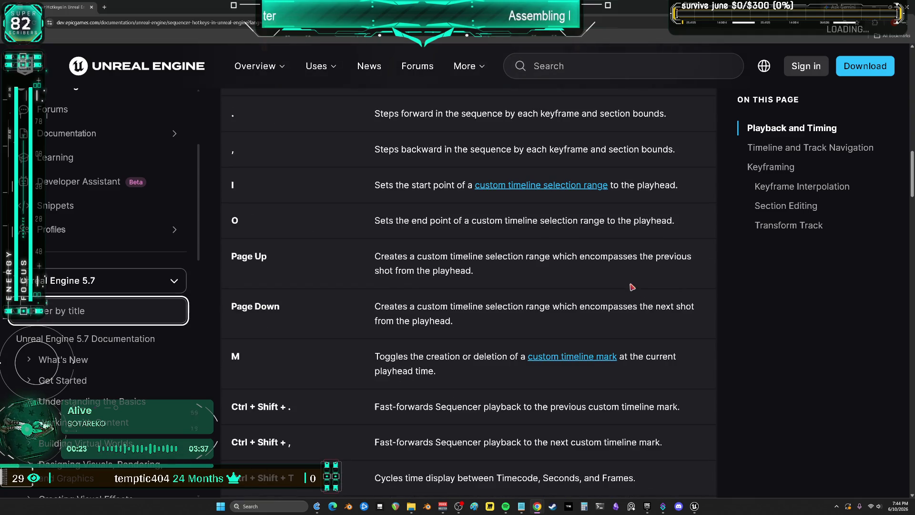
{"action": "scroll", "coordinate": [632, 287], "scroll_direction": "down", "scroll_amount": 3}
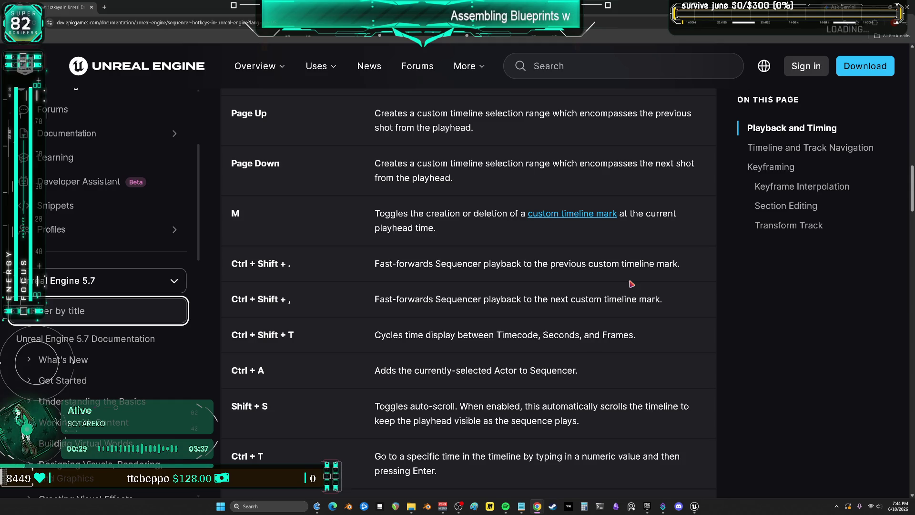
{"action": "scroll", "coordinate": [632, 284], "scroll_direction": "down", "scroll_amount": 9}
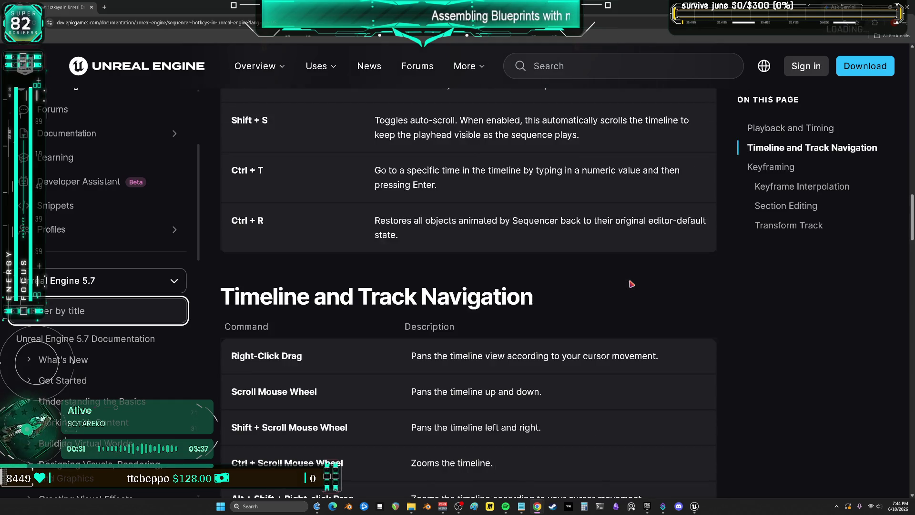
{"action": "scroll", "coordinate": [632, 284], "scroll_direction": "down", "scroll_amount": 20}
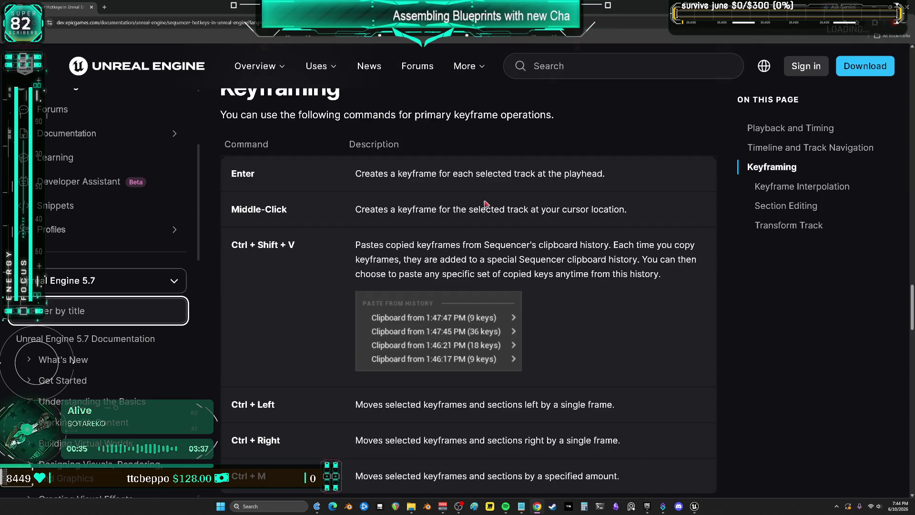
Highlight the Enter row's description about keying selected tracks at the playhead.
{"action": "left_click_drag", "start_coordinate": [361, 173], "coordinate": [606, 189]}
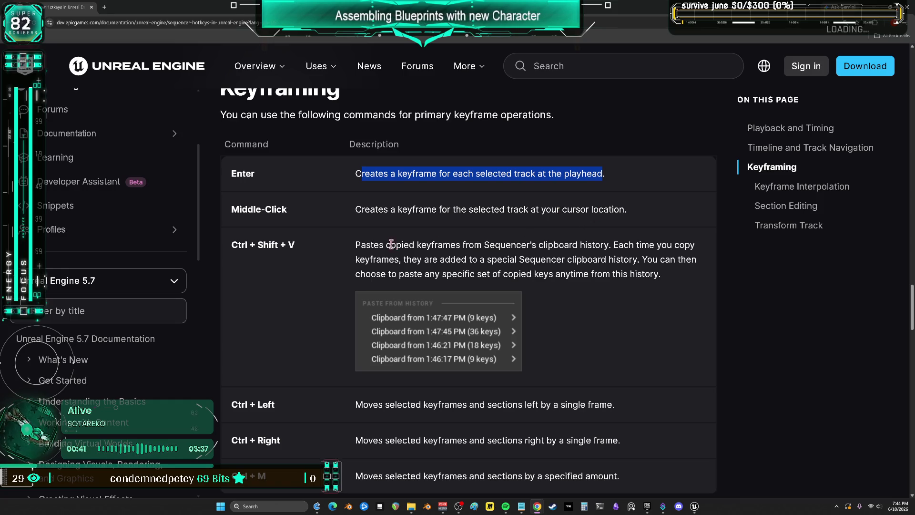
{"action": "scroll", "coordinate": [362, 261], "scroll_direction": "down", "scroll_amount": 4}
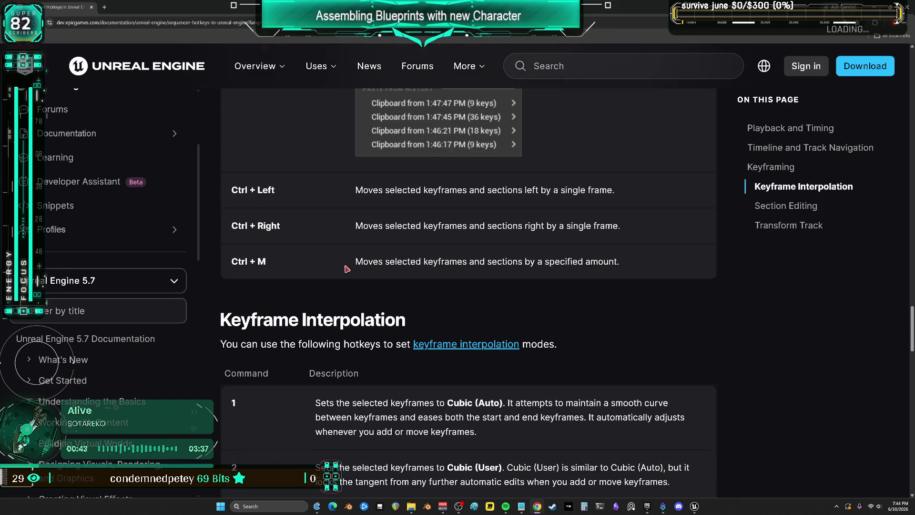
{"action": "scroll", "coordinate": [347, 268], "scroll_direction": "down", "scroll_amount": 15}
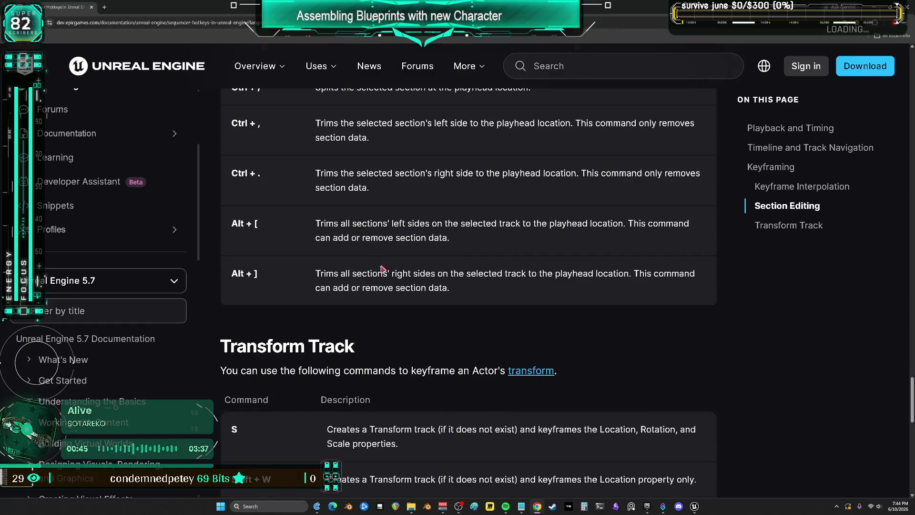
{"action": "scroll", "coordinate": [381, 269], "scroll_direction": "down", "scroll_amount": 4}
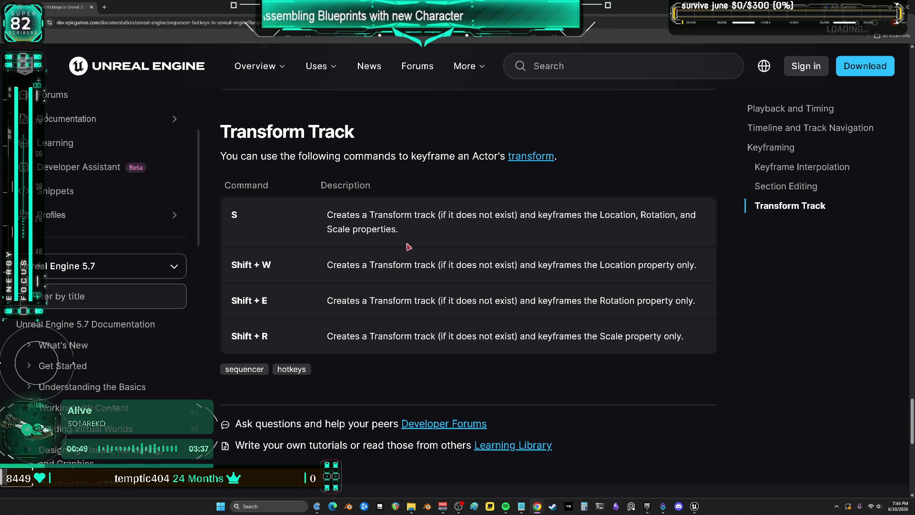
{"action": "scroll", "coordinate": [465, 258], "scroll_direction": "up", "scroll_amount": 15}
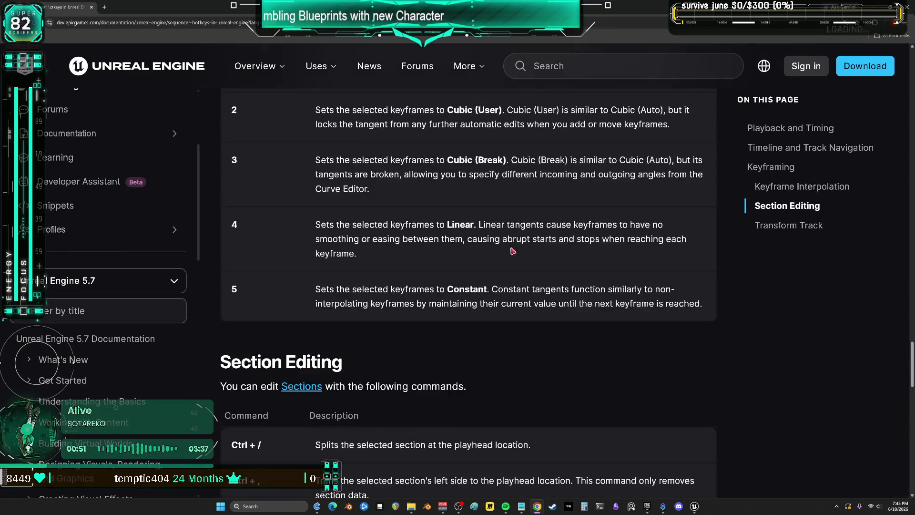
{"action": "scroll", "coordinate": [535, 252], "scroll_direction": "down", "scroll_amount": 6}
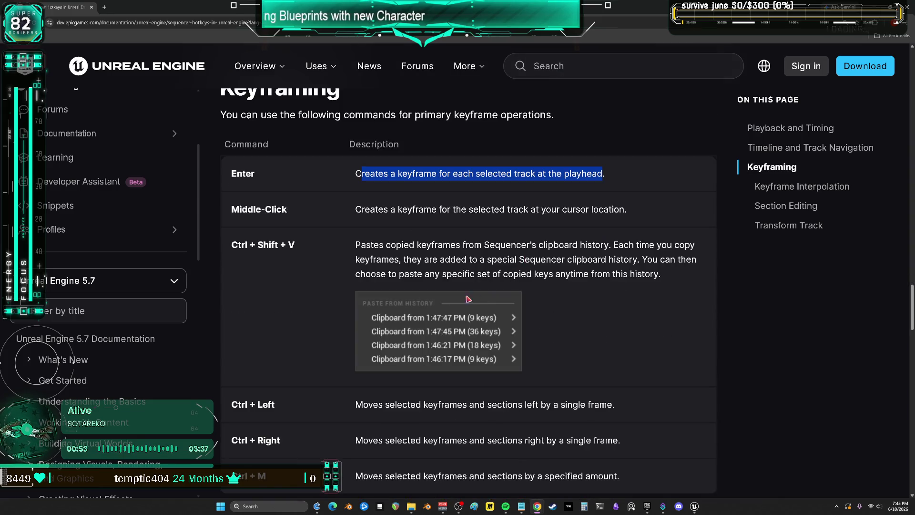
{"action": "scroll", "coordinate": [266, 258], "scroll_direction": "up", "scroll_amount": 4}
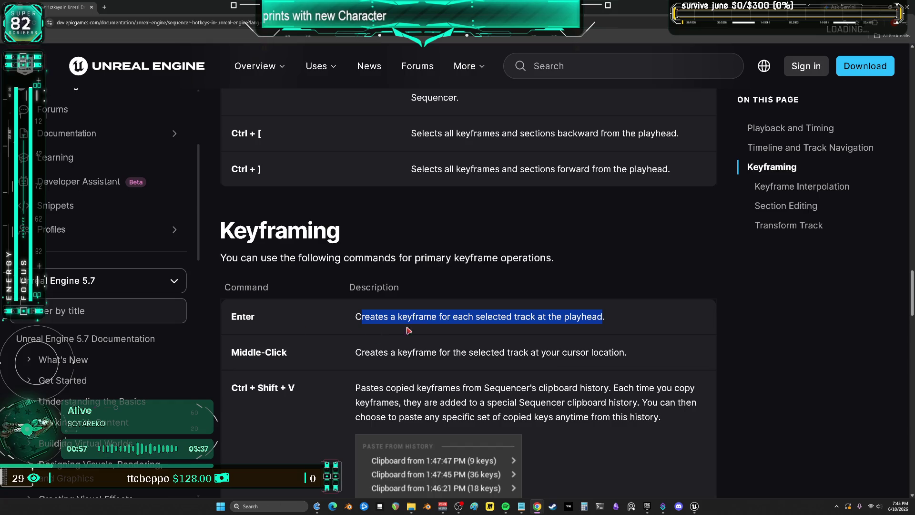
{"action": "key", "text": "alt+Tab"}
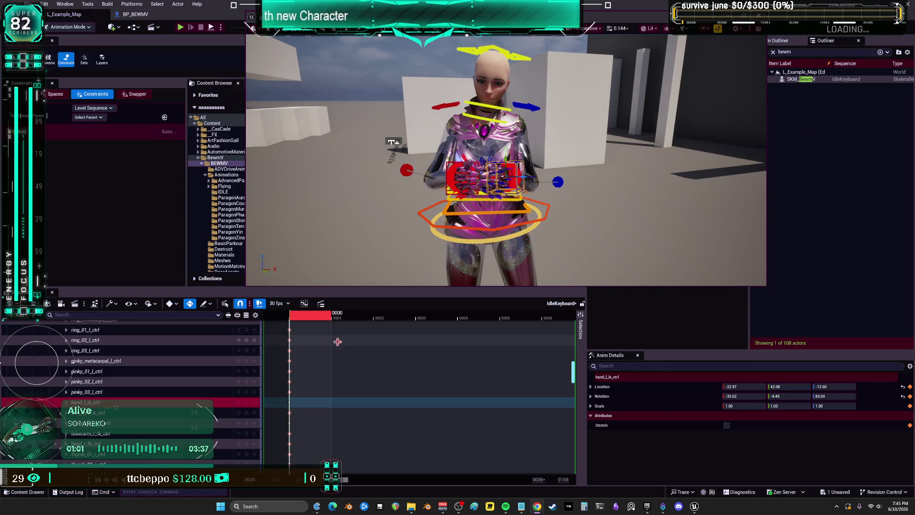
Zoom in on the clasped hands and orbit to look down on them.
{"action": "scroll", "coordinate": [573, 168], "scroll_direction": "down", "scroll_amount": 6}
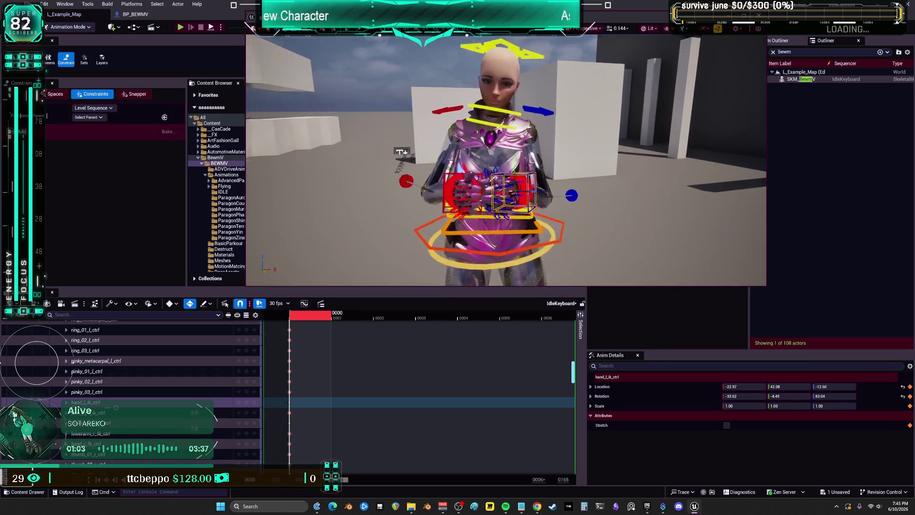
{"action": "mouse_move", "coordinate": [505, 162]}
{"action": "left_mouse_down"}
{"action": "mouse_move", "coordinate": [505, 220]}
{"action": "mouse_move", "coordinate": [505, 200]}
{"action": "mouse_move", "coordinate": [431, 172]}
{"action": "left_mouse_up"}
Select the right-hand finger controls, ending with ring_03_r, middle_03_r and index_02_r.
{"action": "left_click", "coordinate": [439, 184], "text": "shift"}
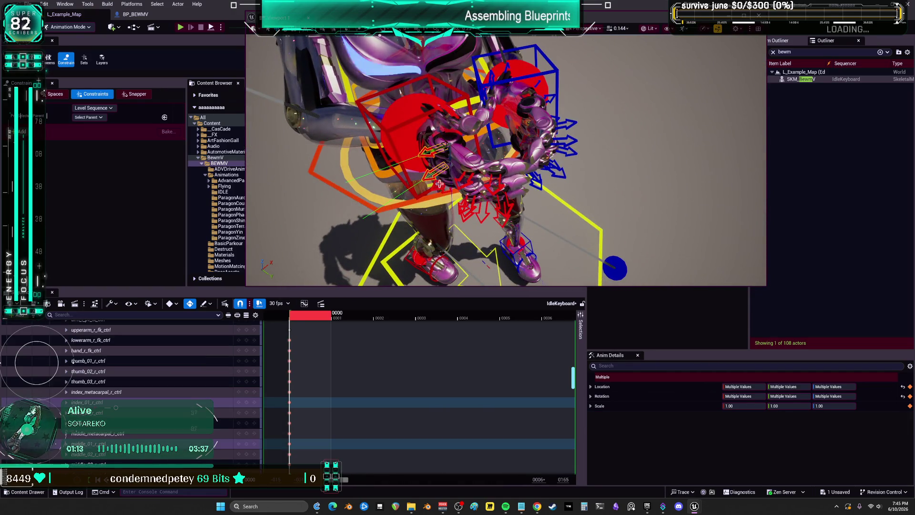
{"action": "key", "text": "ctrl+z"}
{"action": "left_click_drag", "start_coordinate": [439, 188], "coordinate": [381, 172]}
{"action": "left_click", "coordinate": [541, 175]}
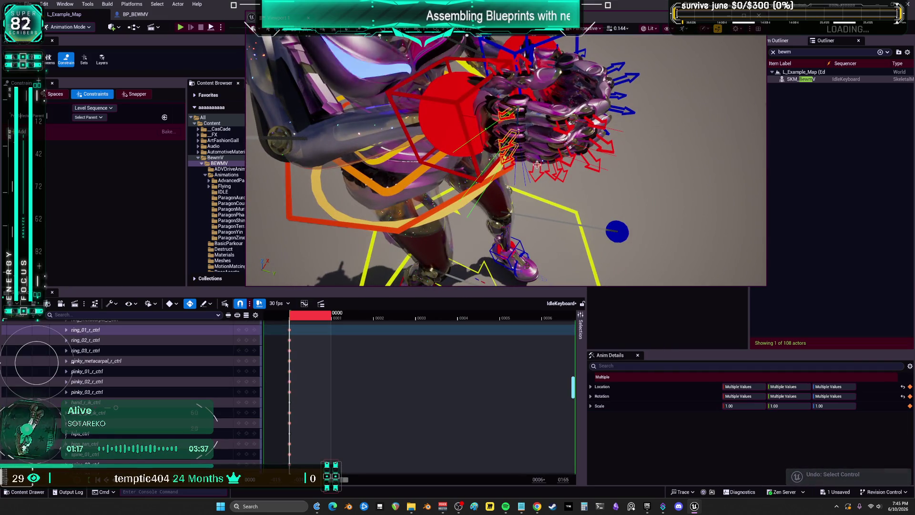
{"action": "left_click", "coordinate": [548, 175], "text": "shift"}
{"action": "left_click", "coordinate": [563, 178], "text": "shift"}
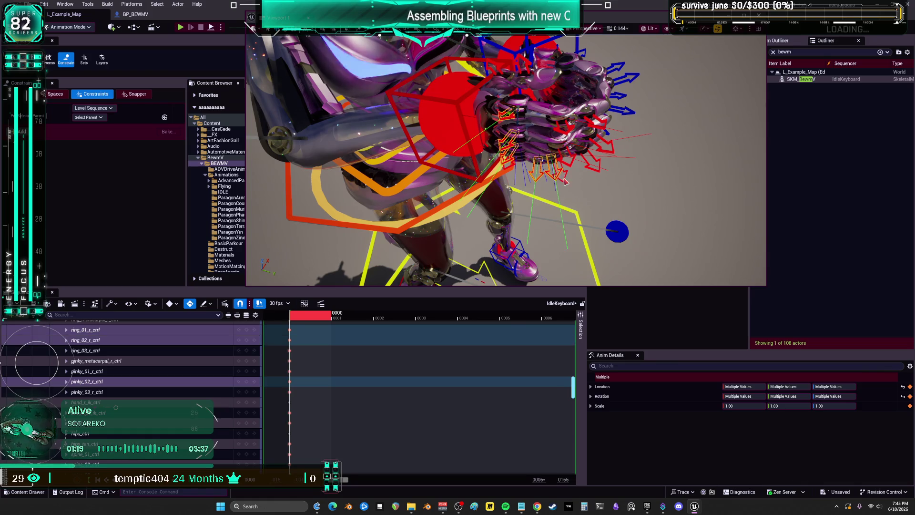
{"action": "left_click", "coordinate": [569, 141]}
{"action": "left_click_drag", "start_coordinate": [569, 134], "coordinate": [560, 183]}
{"action": "left_click_drag", "start_coordinate": [539, 132], "coordinate": [526, 135]}
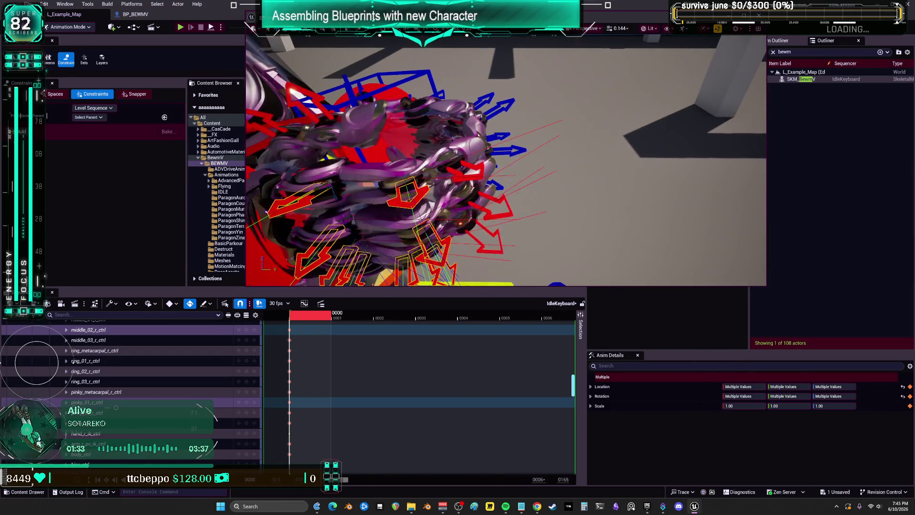
{"action": "left_click", "coordinate": [501, 246]}
{"action": "left_click", "coordinate": [483, 181], "text": "shift"}
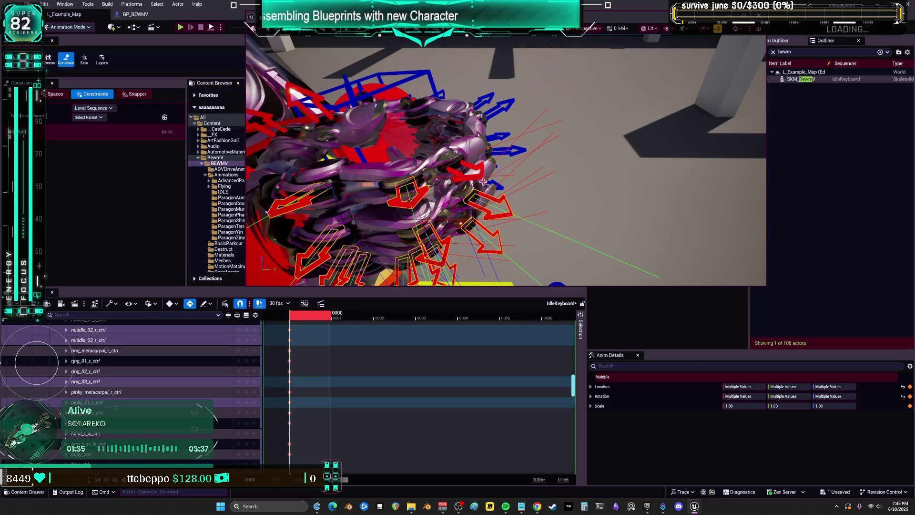
{"action": "left_click", "coordinate": [460, 180], "text": "shift"}
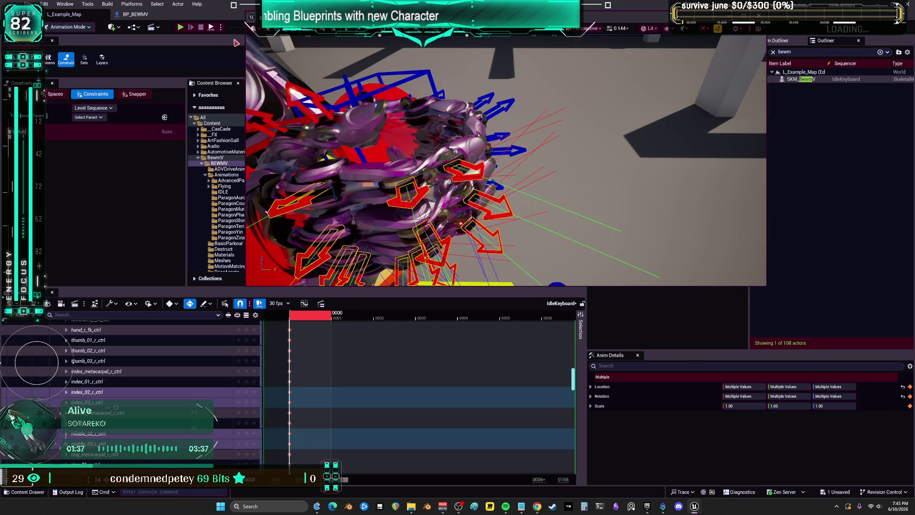
Select the left-hand index and middle finger controls, including index_03_l_ctrl, and frame them.
{"action": "left_click_drag", "start_coordinate": [306, 35], "coordinate": [391, 86]}
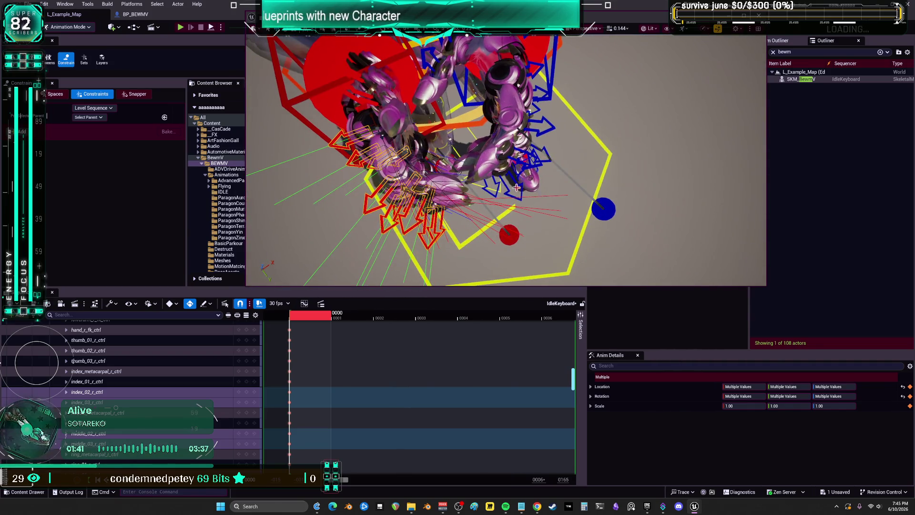
{"action": "left_click", "coordinate": [550, 129]}
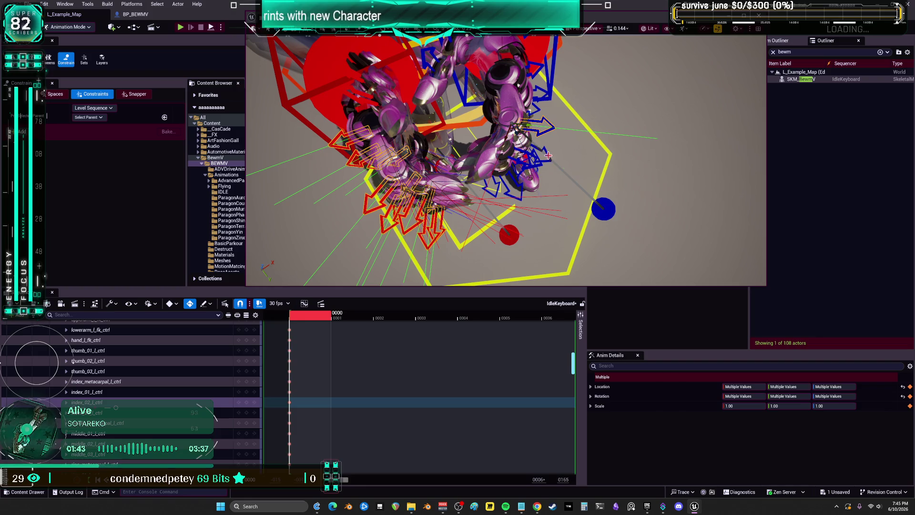
{"action": "left_click", "coordinate": [548, 155], "text": "shift"}
{"action": "mouse_move", "coordinate": [528, 140]}
{"action": "left_mouse_down"}
{"action": "mouse_move", "coordinate": [443, 172]}
{"action": "mouse_move", "coordinate": [538, 119]}
{"action": "left_mouse_up"}
{"action": "key", "text": "ctrl+z"}
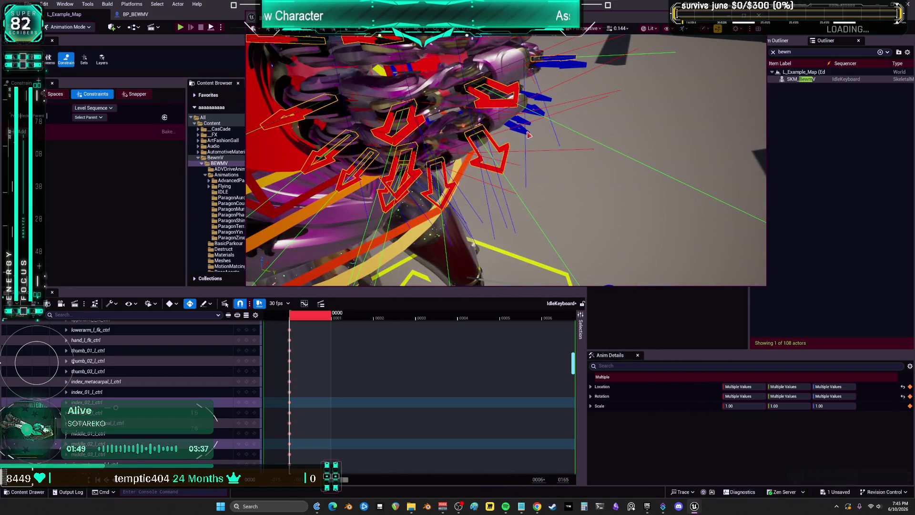
{"action": "left_click", "coordinate": [537, 119]}
{"action": "left_click", "coordinate": [538, 118]}
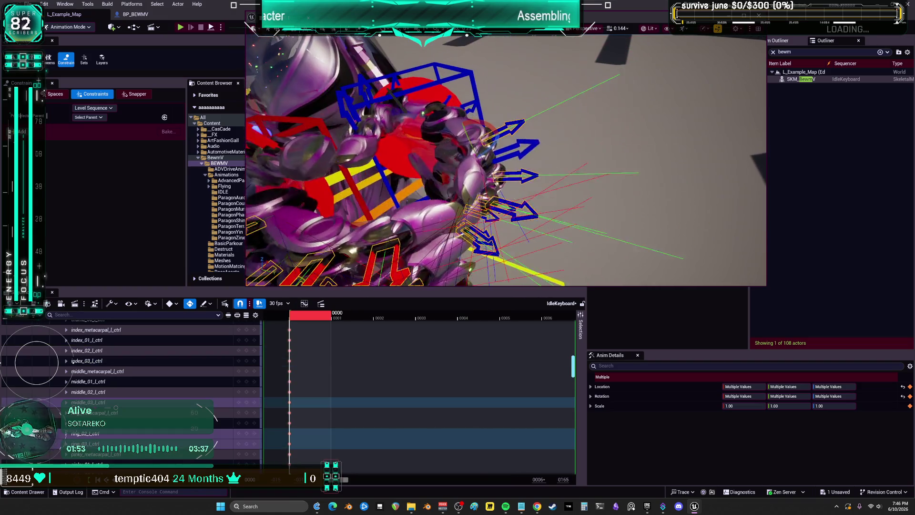
{"action": "left_click", "coordinate": [86, 361]}
{"action": "key", "text": "f"}
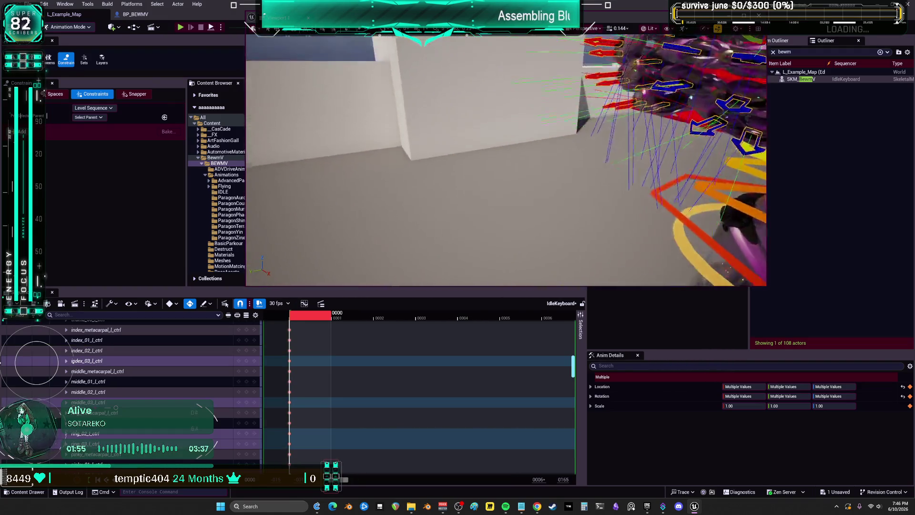
Add the remaining ring, middle and index controls, frame them, and maximize the viewport.
{"action": "left_click_drag", "start_coordinate": [549, 209], "coordinate": [550, 209]}
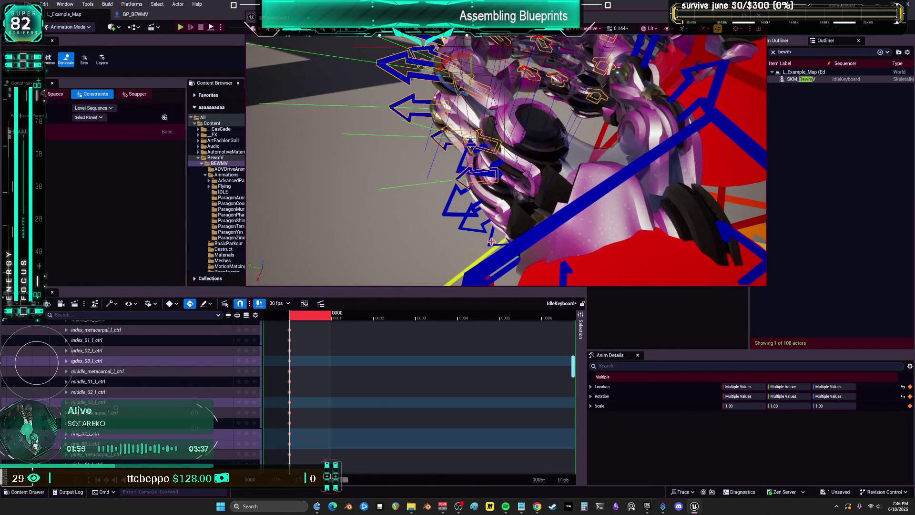
{"action": "left_click", "coordinate": [480, 237], "text": "ctrl"}
{"action": "left_click", "coordinate": [469, 210], "text": "ctrl"}
{"action": "left_click", "coordinate": [458, 157], "text": "ctrl"}
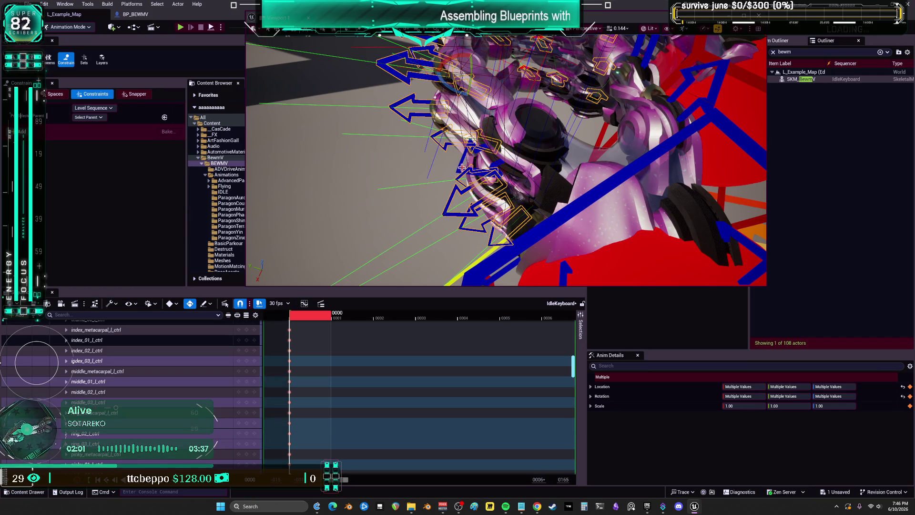
{"action": "left_click", "coordinate": [415, 105], "text": "ctrl"}
{"action": "scroll", "coordinate": [472, 233], "scroll_direction": "down", "scroll_amount": 10}
{"action": "key", "text": "f"}
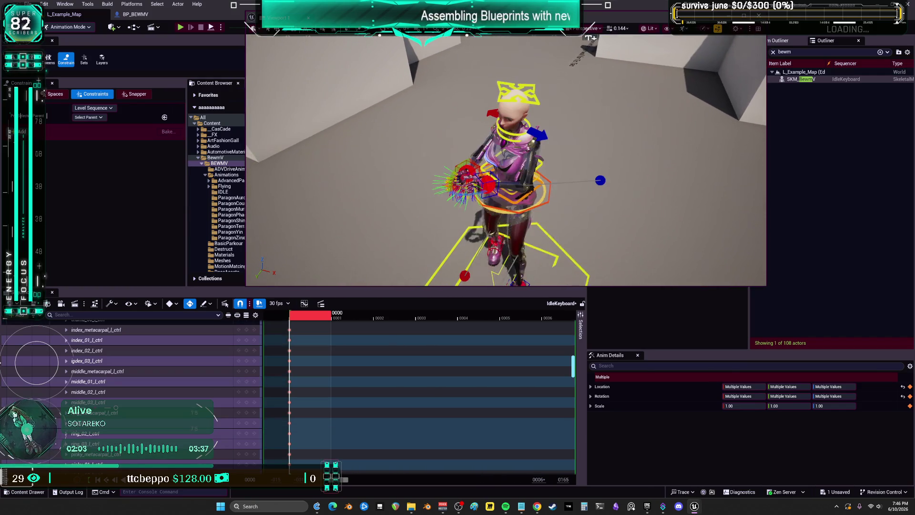
{"action": "key", "text": "F11"}
{"action": "mouse_move", "coordinate": [458, 257]}
{"action": "left_mouse_down"}
{"action": "mouse_move", "coordinate": [429, 267]}
{"action": "mouse_move", "coordinate": [386, 262]}
{"action": "left_mouse_up"}
{"action": "scroll", "coordinate": [457, 258], "scroll_direction": "up", "scroll_amount": 5}
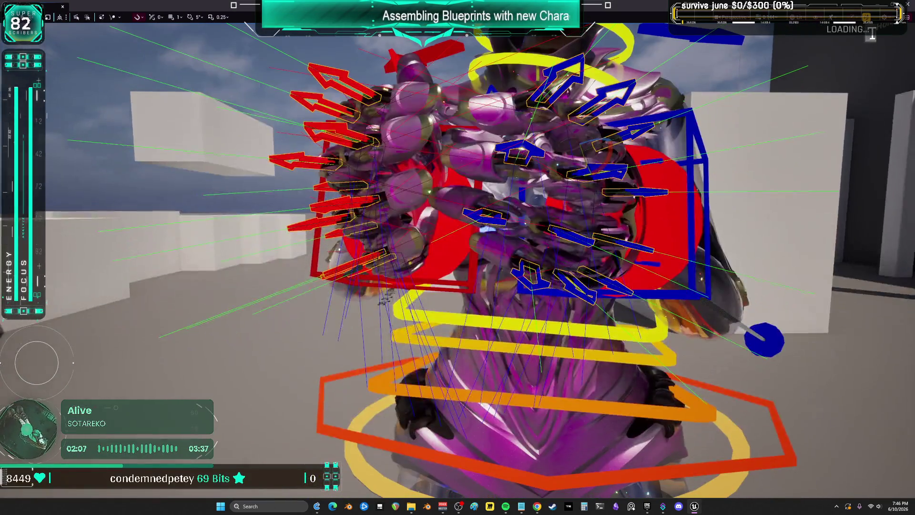